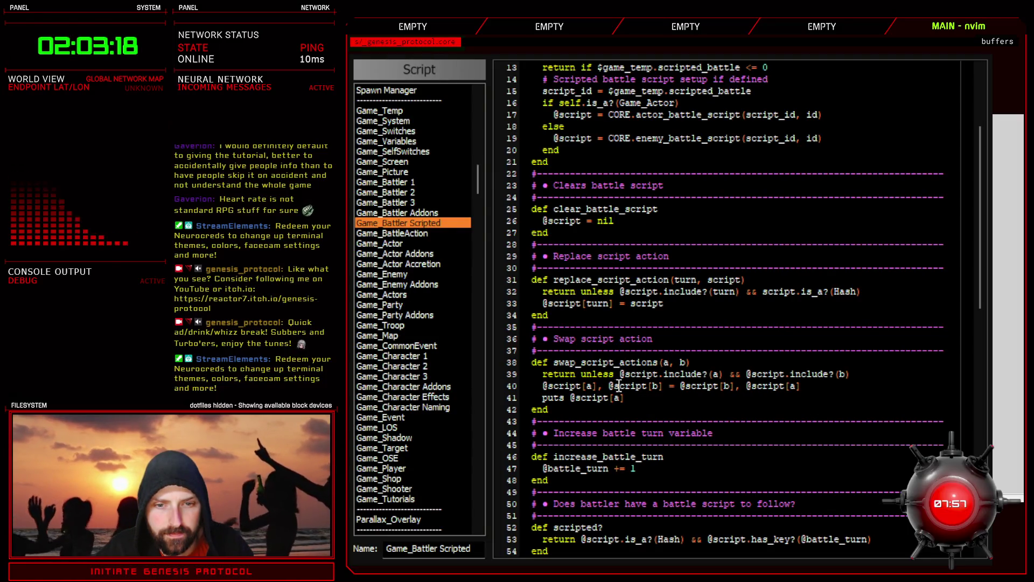
click(681, 386)
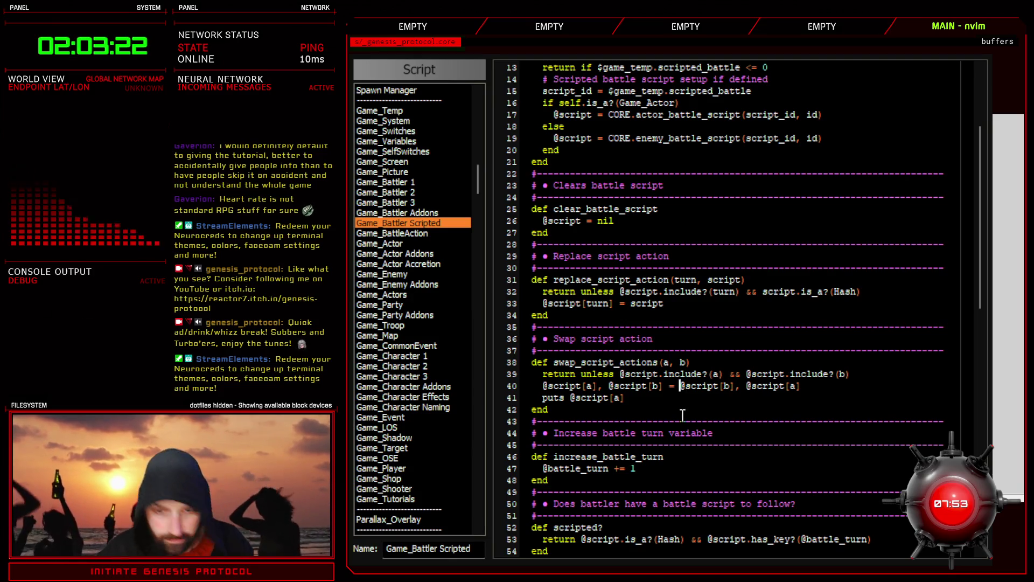
text(deep_copy()
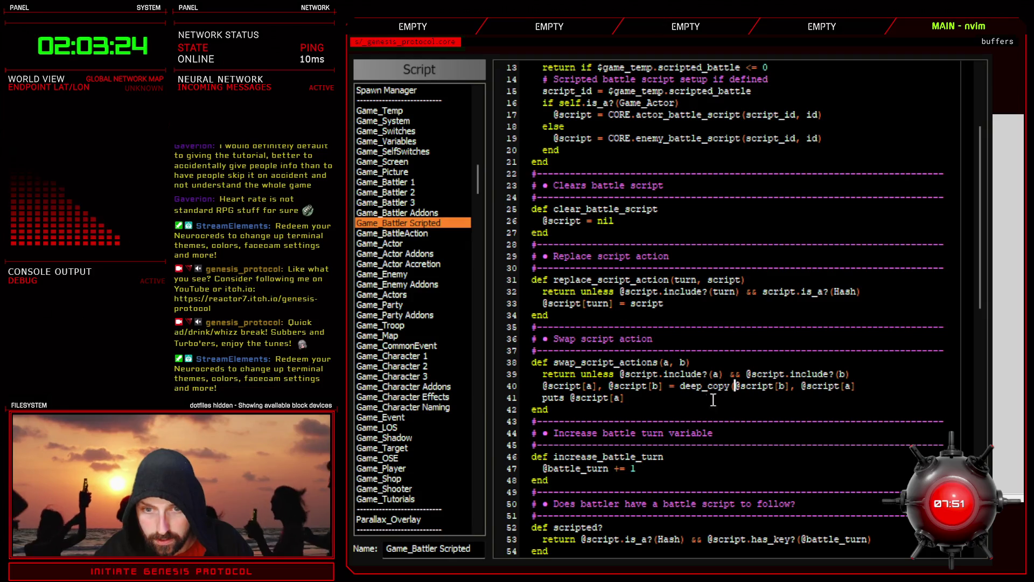
click(788, 386)
text())
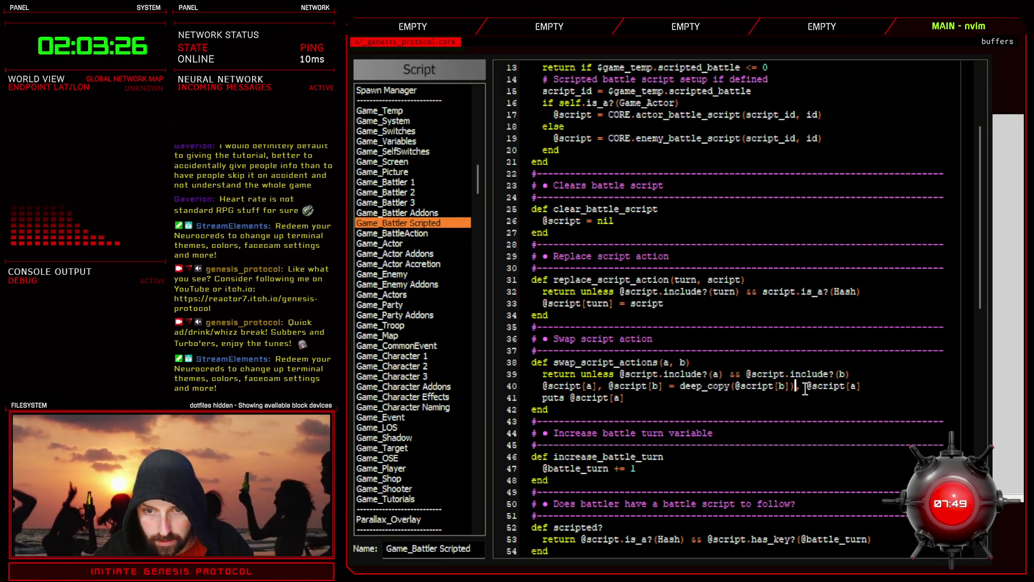
click(805, 386)
text(deep_copy)
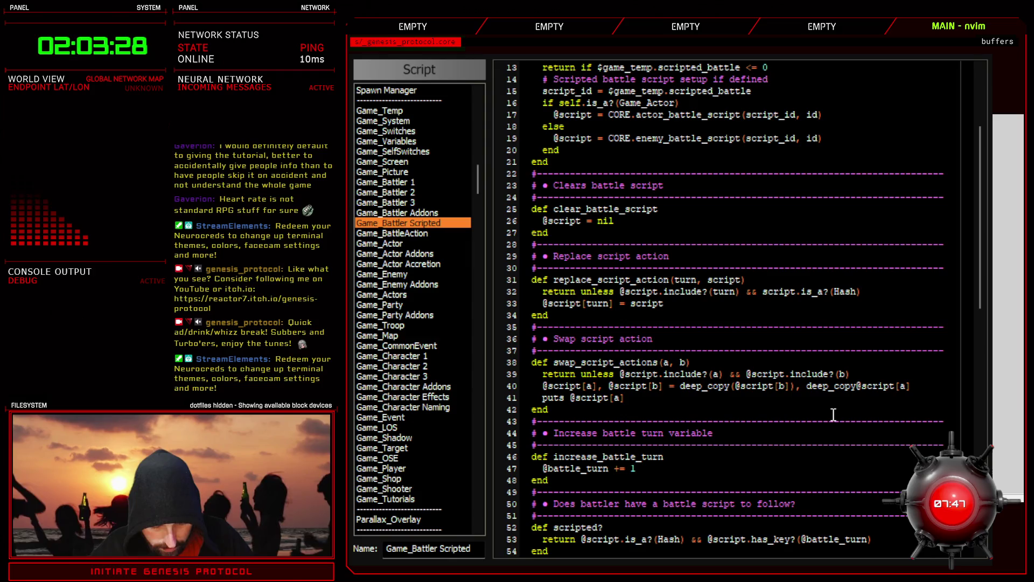
text((@script[b]))
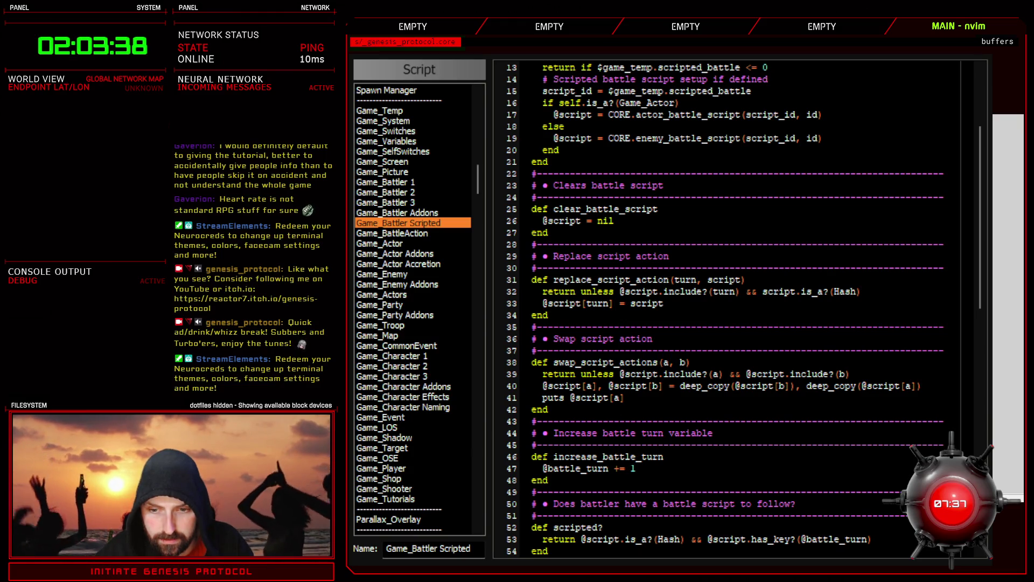
Playtest from the title screen through U3-A4B Hall and the INAXEN dialogue, then quit back to the scripts.
key(Escape)
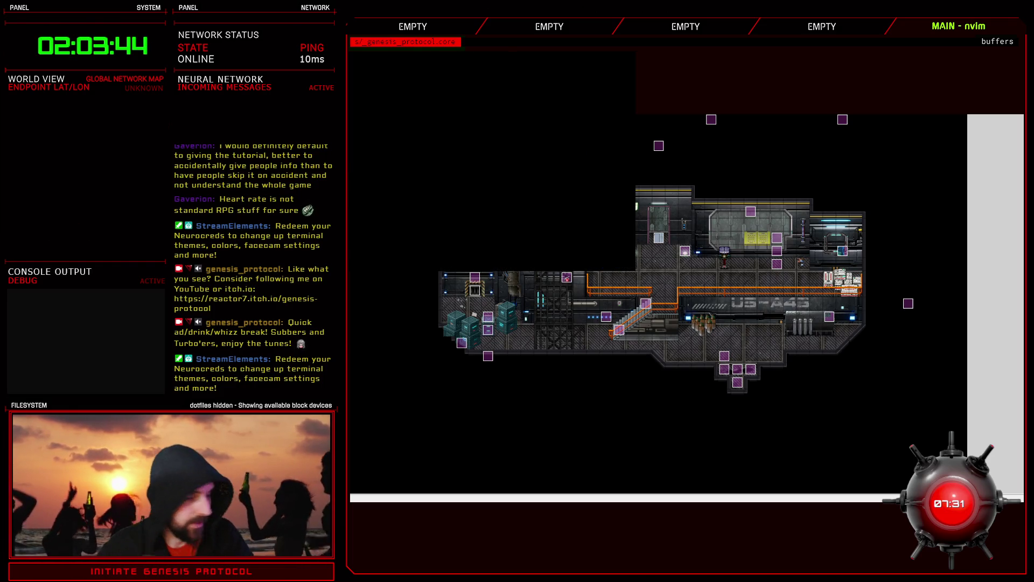
key(Return)
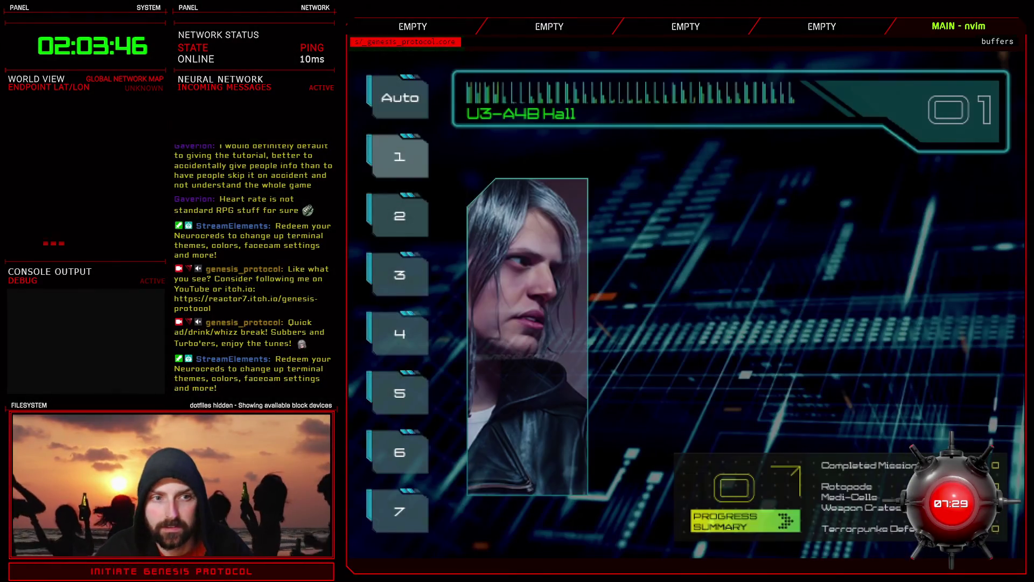
key(Return)
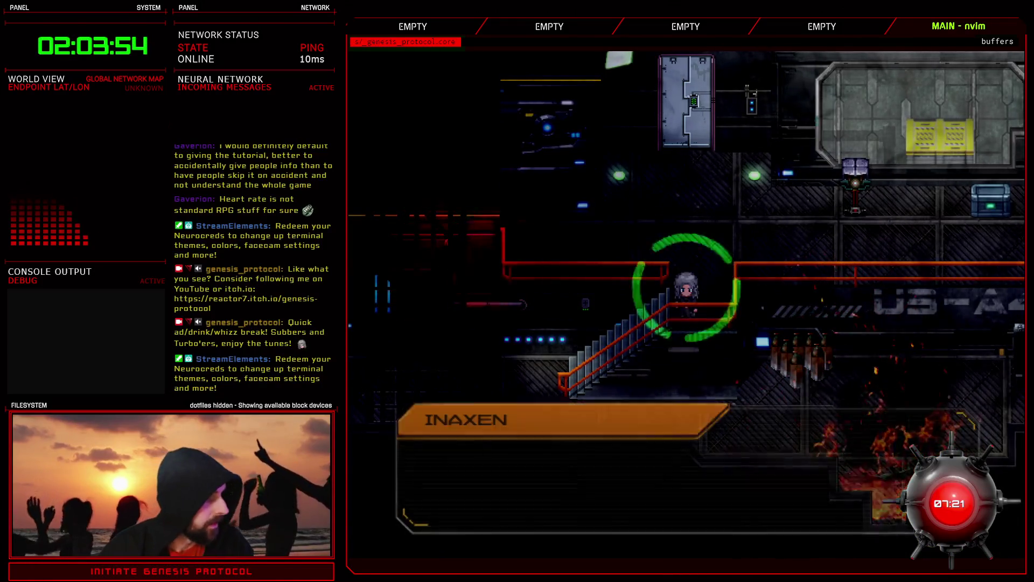
key(Return)
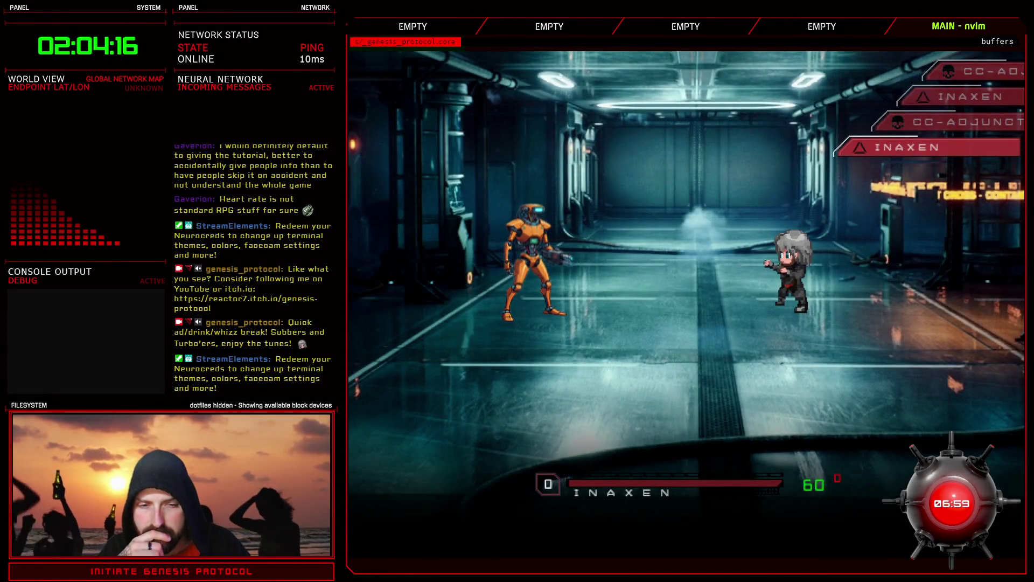
key(Return)
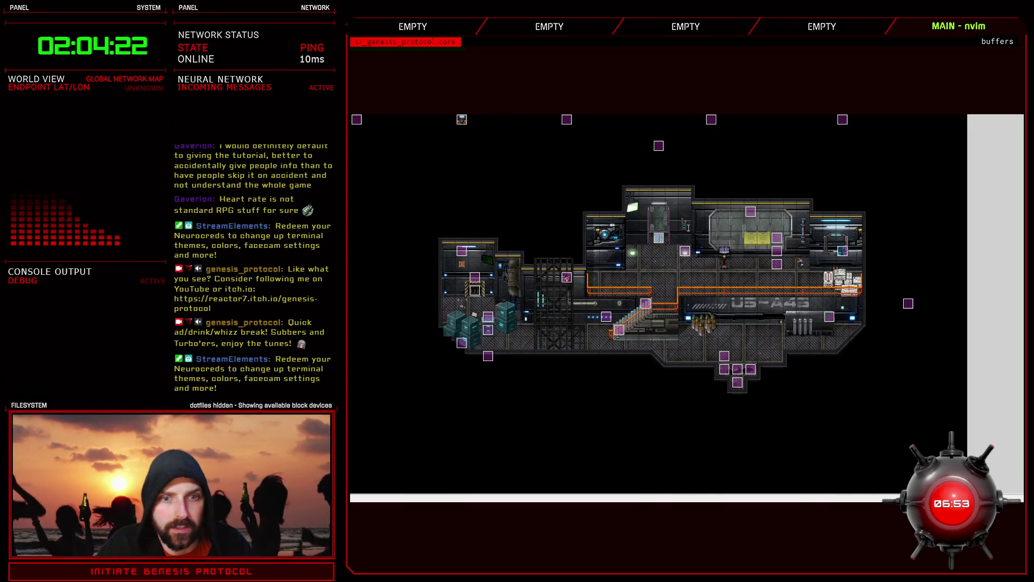
key(F11)
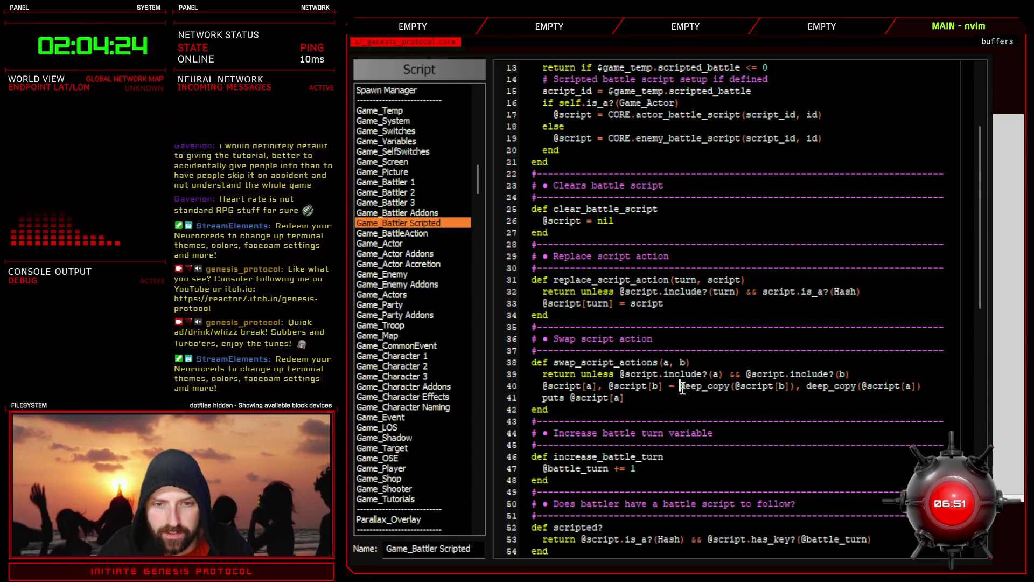
drag(681, 387, 727, 390)
key(BackSpace)
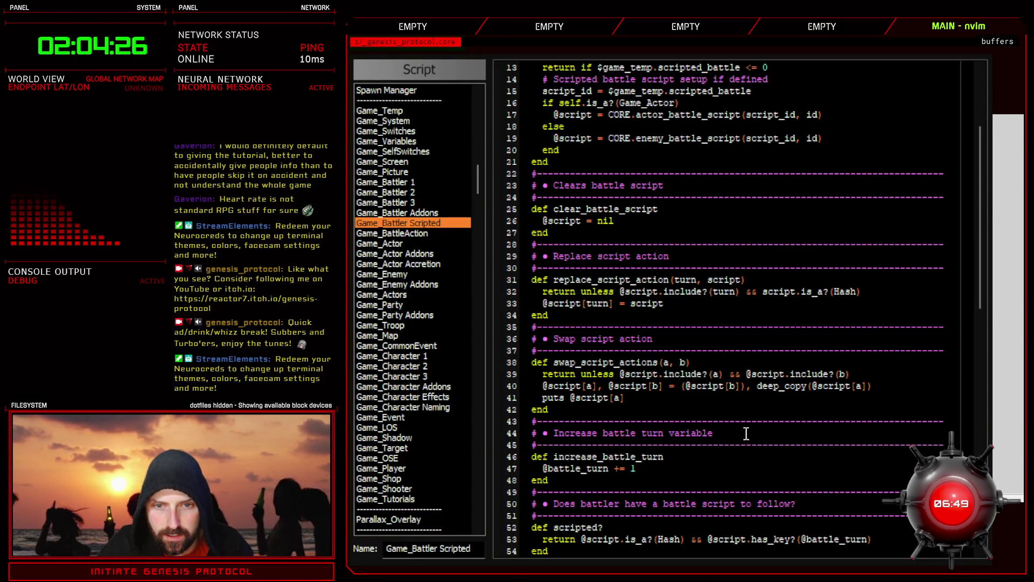
key(Delete)
drag(808, 389, 751, 389)
key(BackSpace)
click(815, 387)
key(BackSpace)
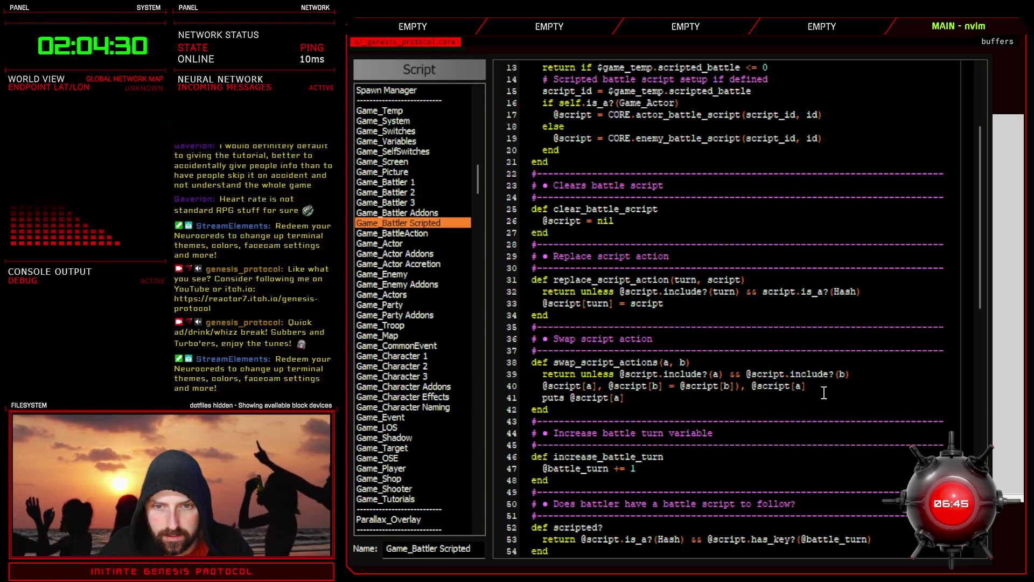
click(742, 386)
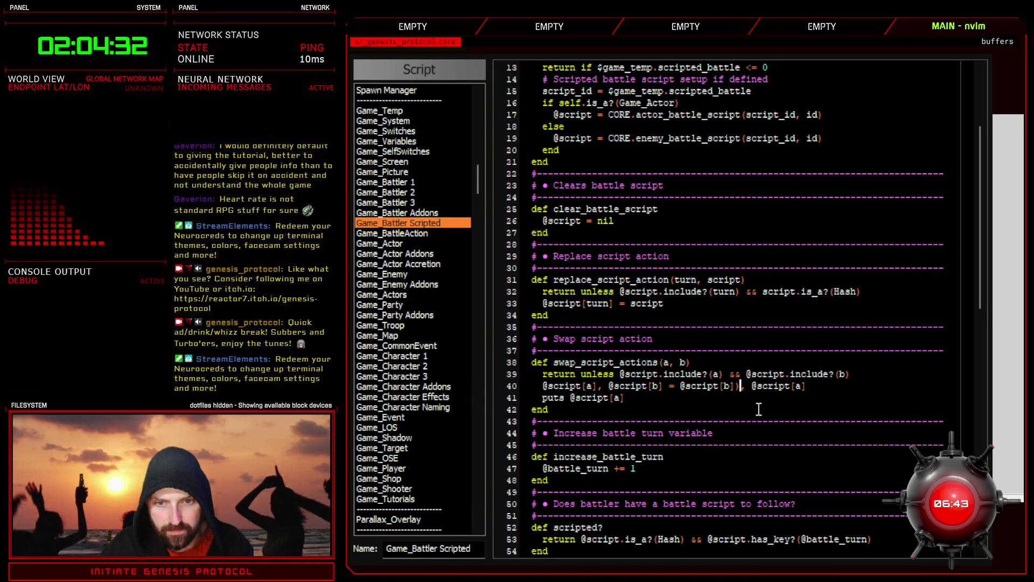
key(BackSpace)
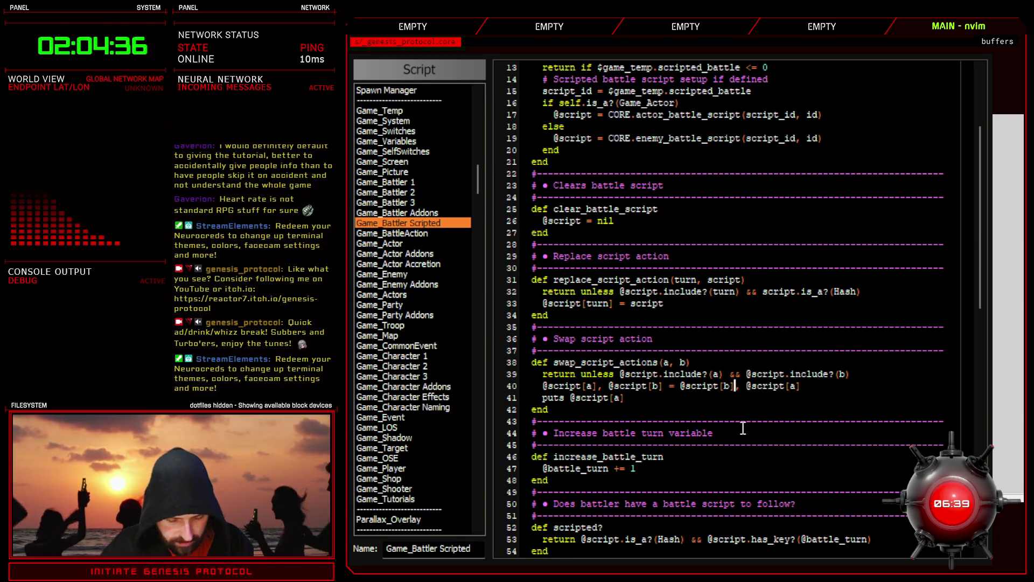
text(.deep_copy)
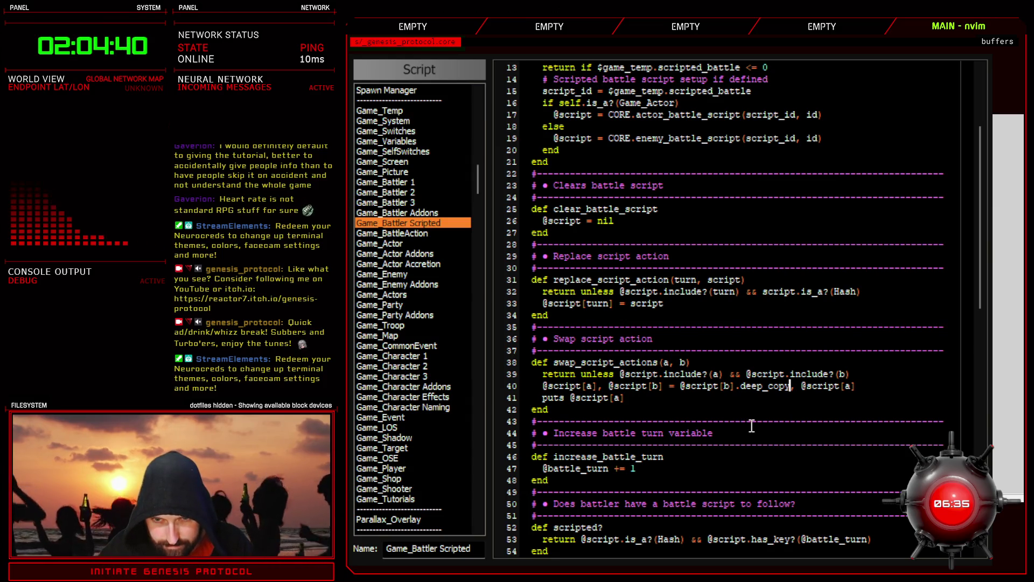
click(856, 386)
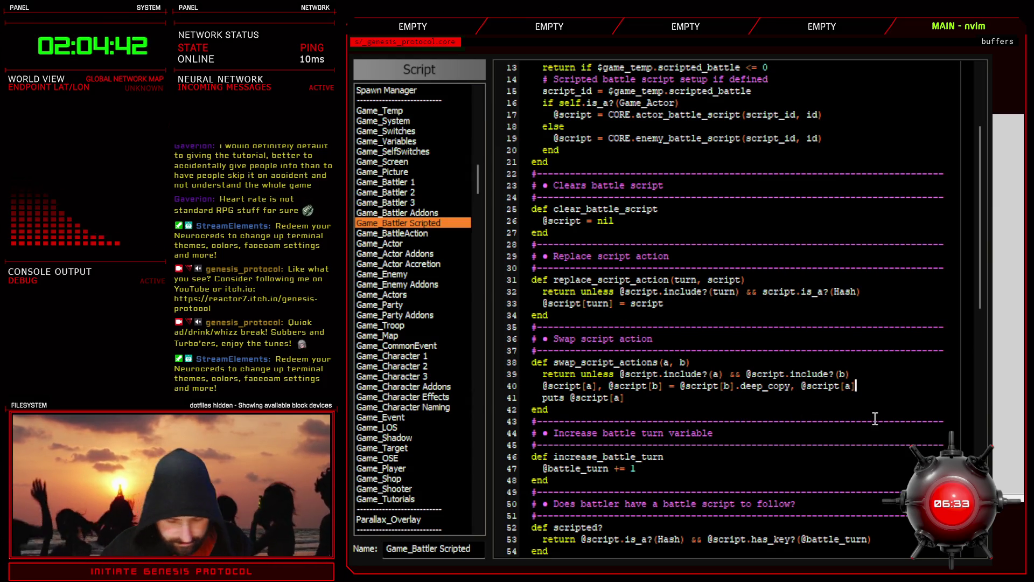
text(.deep_copy)
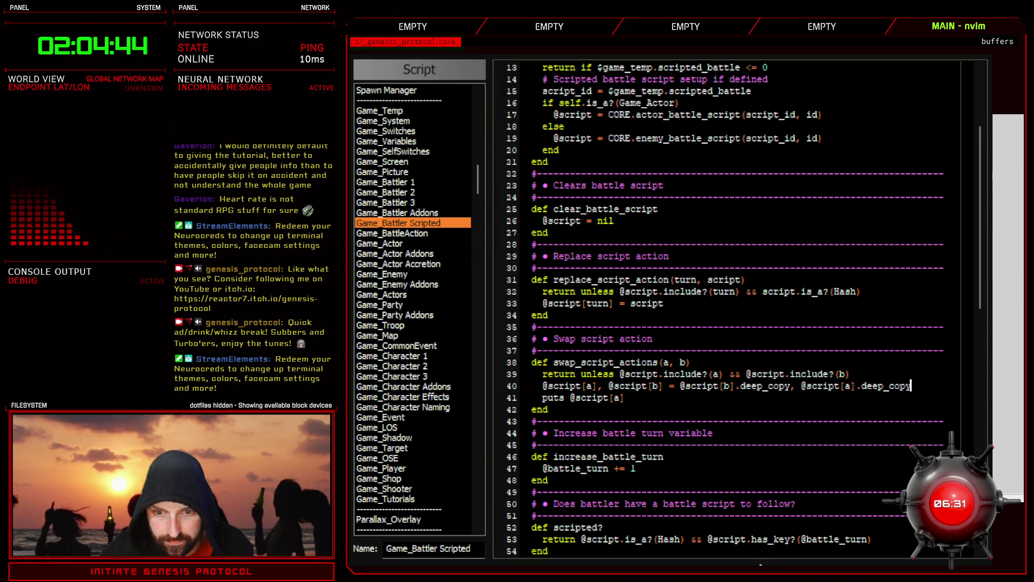
key(alt+Tab)
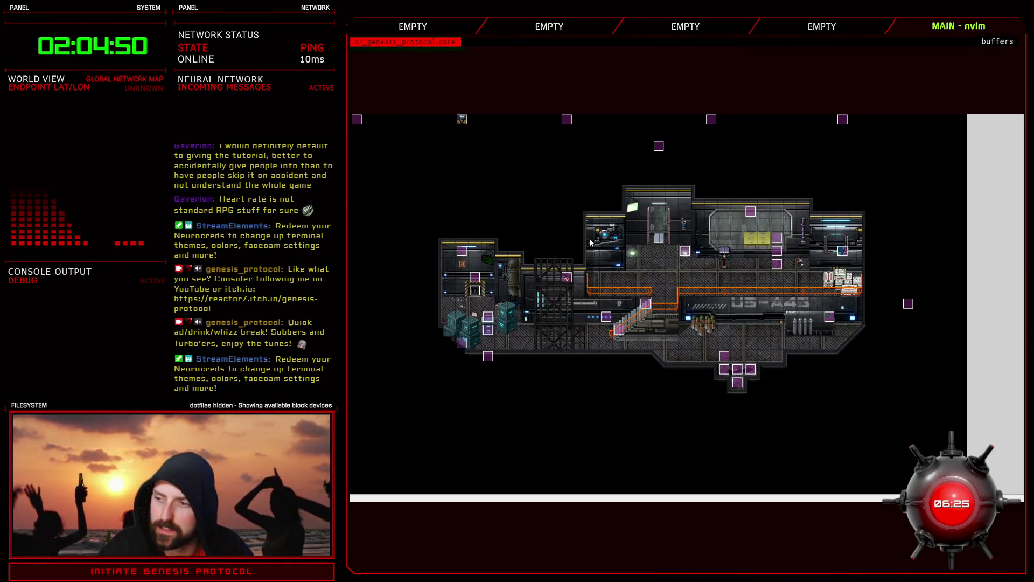
Quit the running game and return to the script editor's script list.
key(alt+Tab)
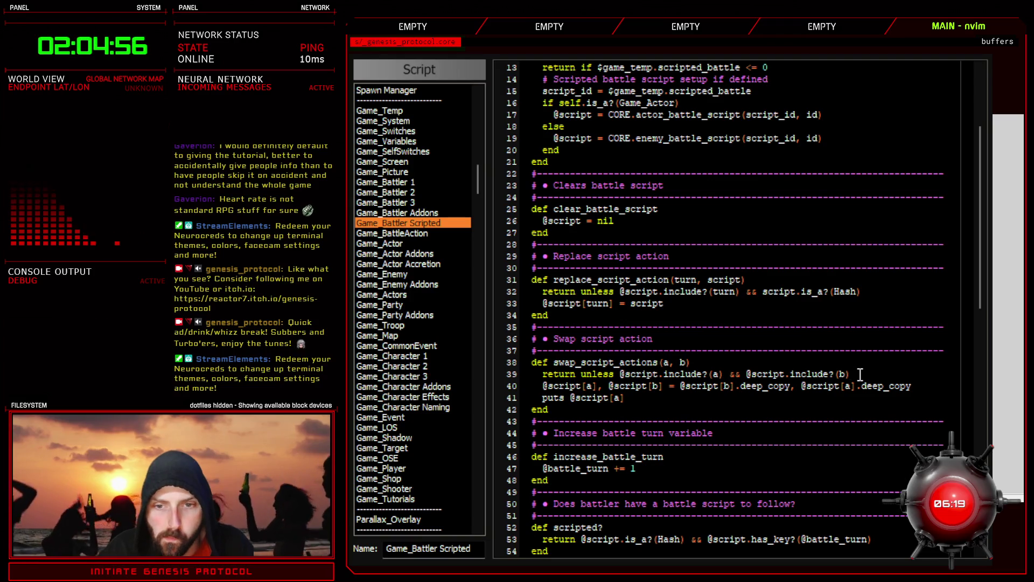
drag(478, 189, 489, 146)
Open Scripted Battle Controller and highlight the action entries on lines 31–33.
click(440, 274)
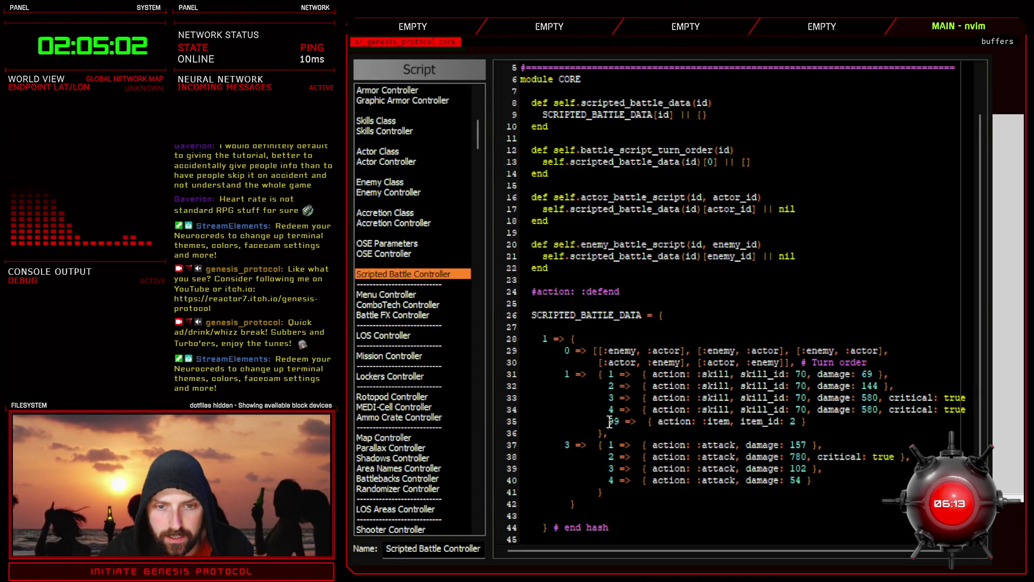
mouse_move(610, 373)
mouse_down()
mouse_move(722, 410)
mouse_move(964, 397)
mouse_up()
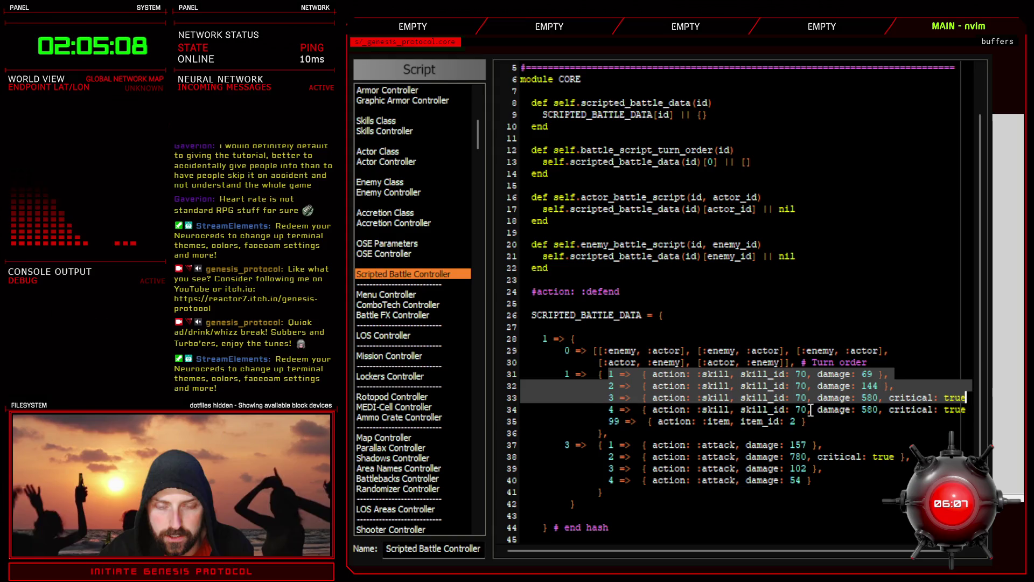
click(647, 397)
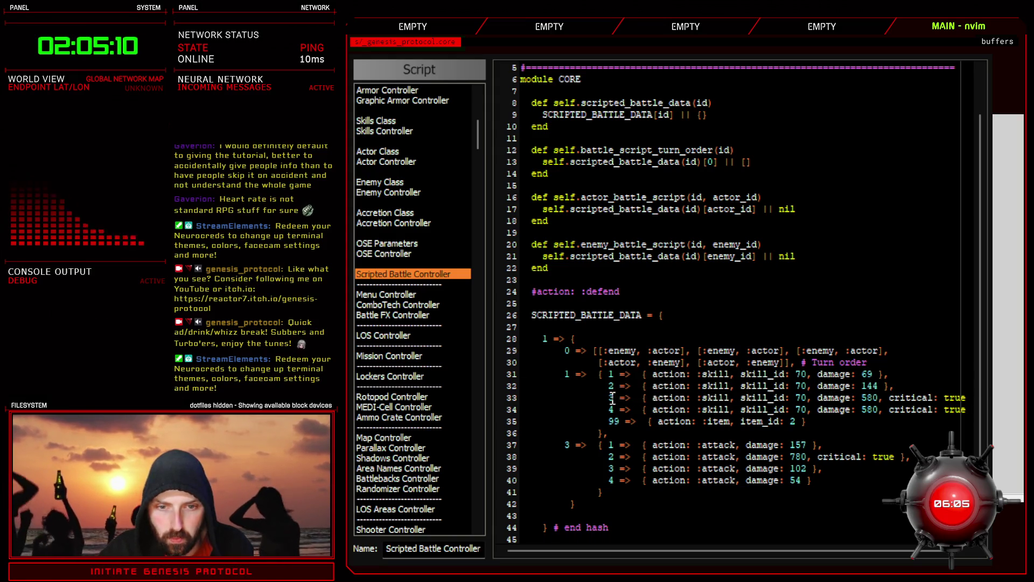
drag(612, 398, 966, 398)
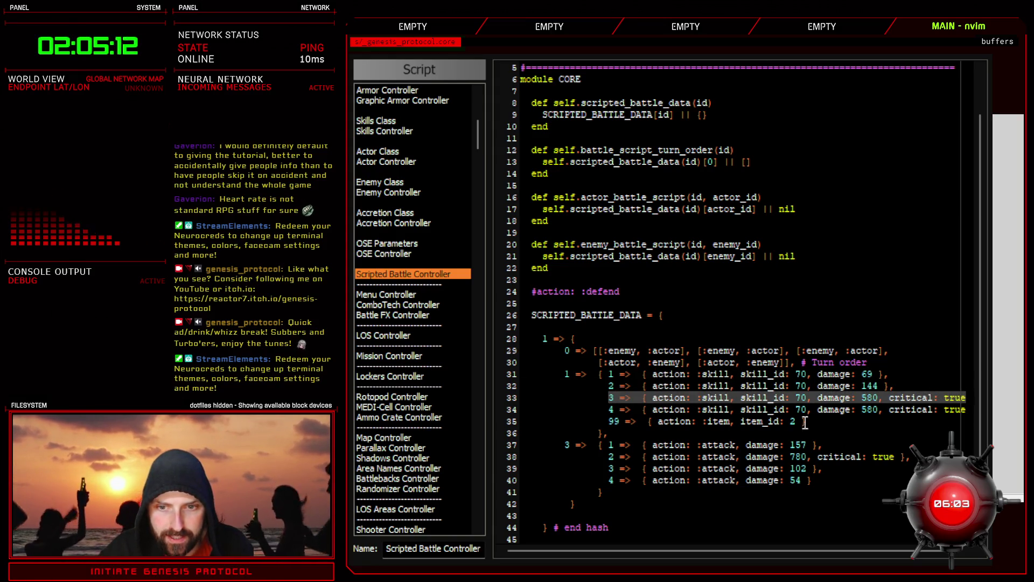
click(647, 397)
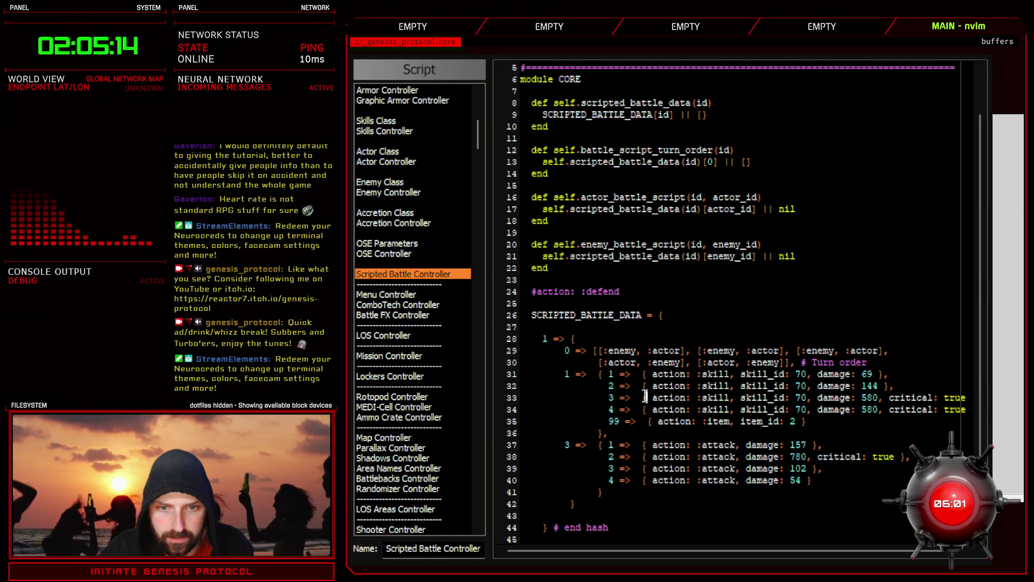
drag(646, 398, 975, 403)
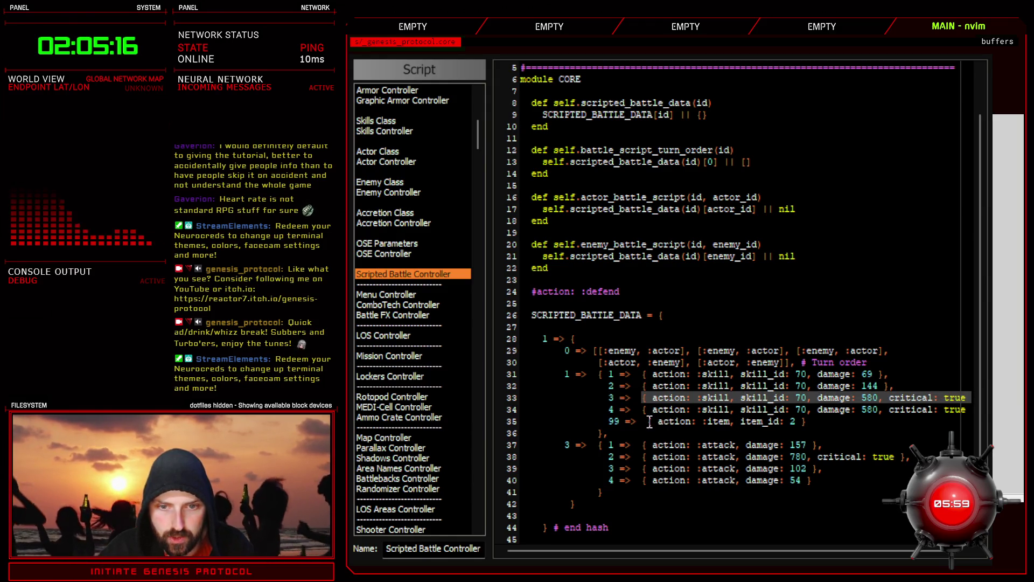
Highlight the turn-99 { action: :item, item_id: 2 } entry on line 35.
drag(650, 422, 821, 421)
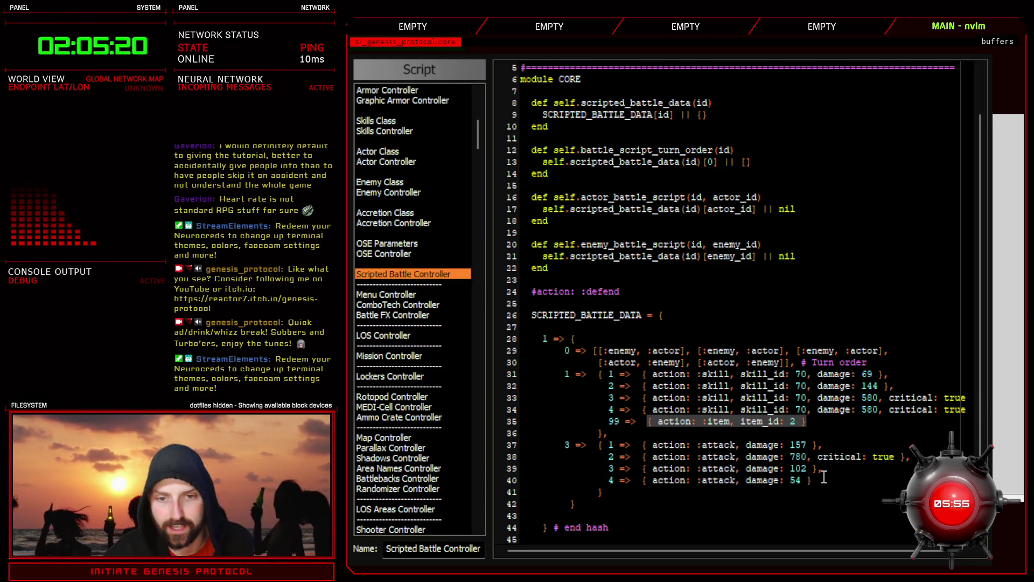
click(692, 421)
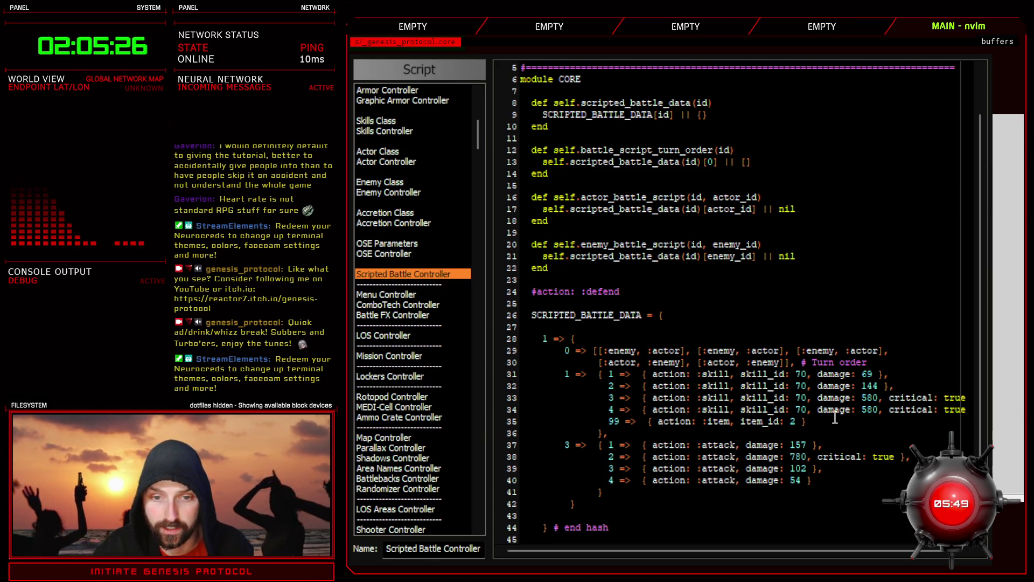
click(695, 412)
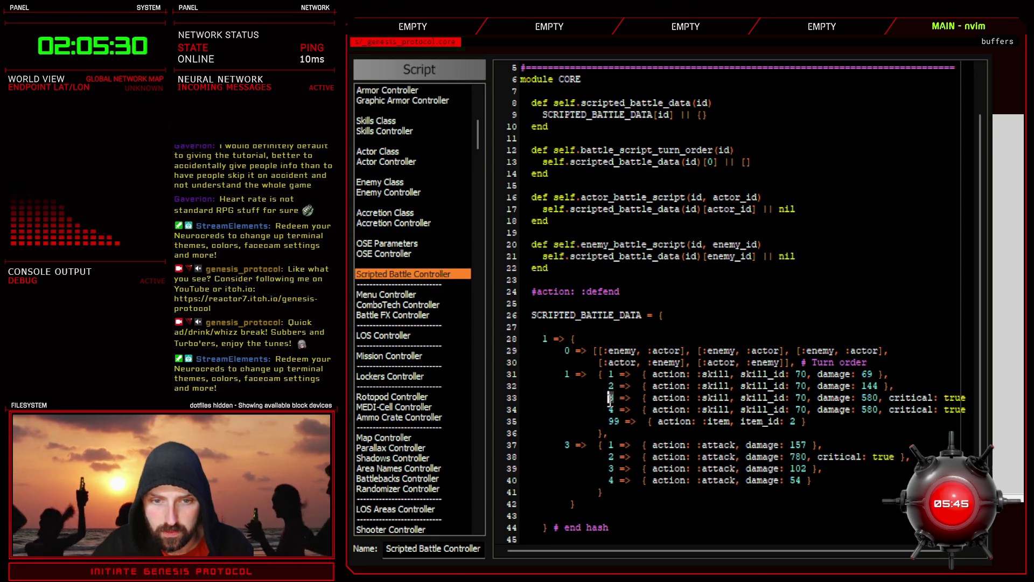
drag(648, 421, 818, 425)
key(y)
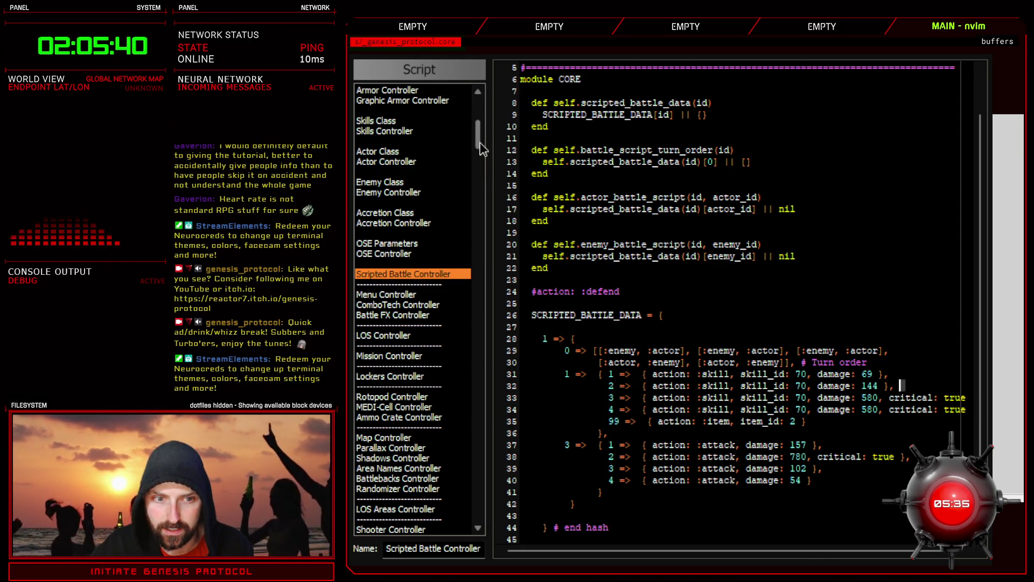
drag(480, 142, 486, 179)
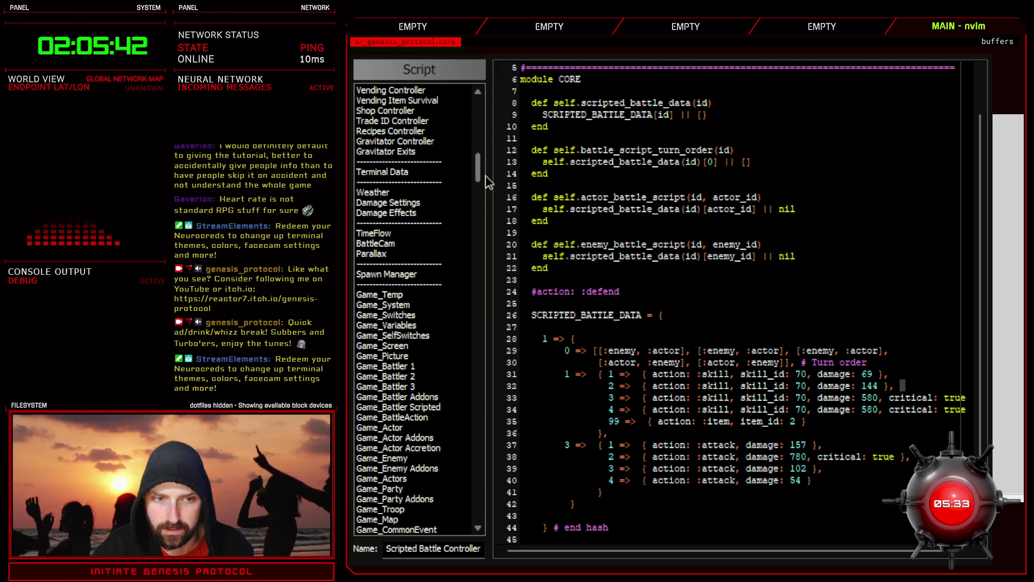
drag(649, 421, 774, 422)
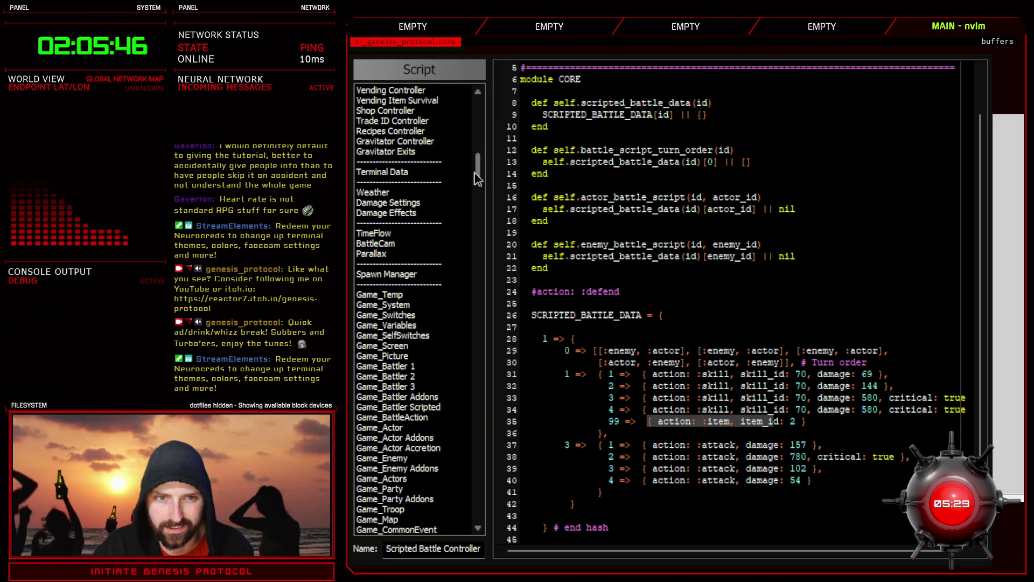
drag(477, 179, 478, 187)
click(423, 264)
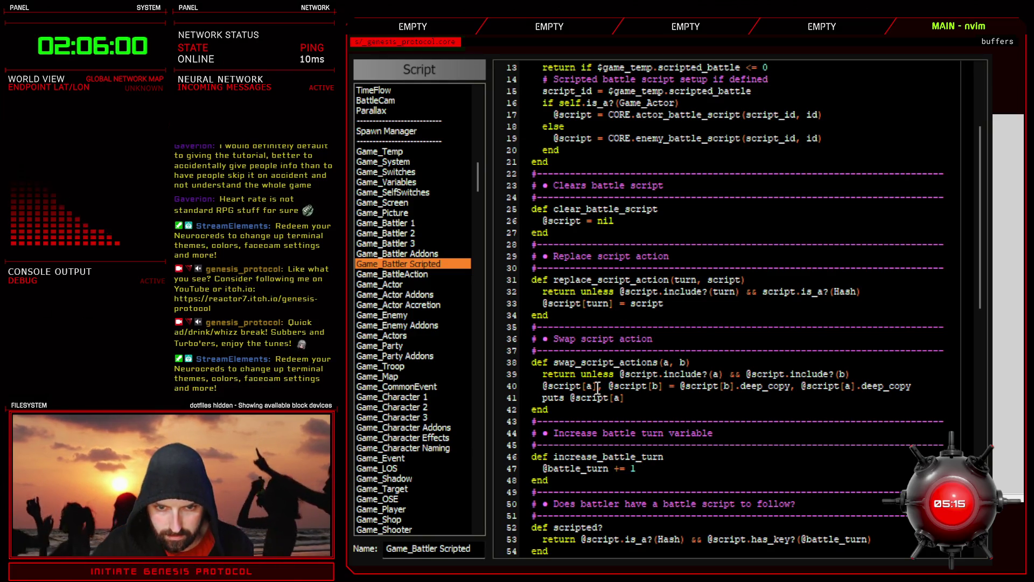
mouse_move(597, 387)
mouse_down()
mouse_move(883, 396)
mouse_move(701, 381)
mouse_move(604, 386)
mouse_up()
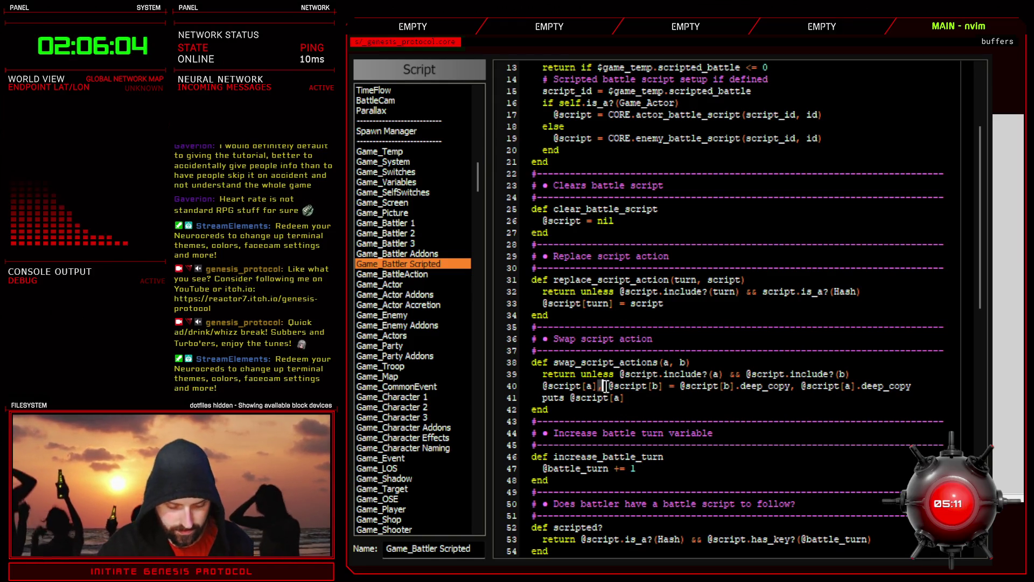
text(=)
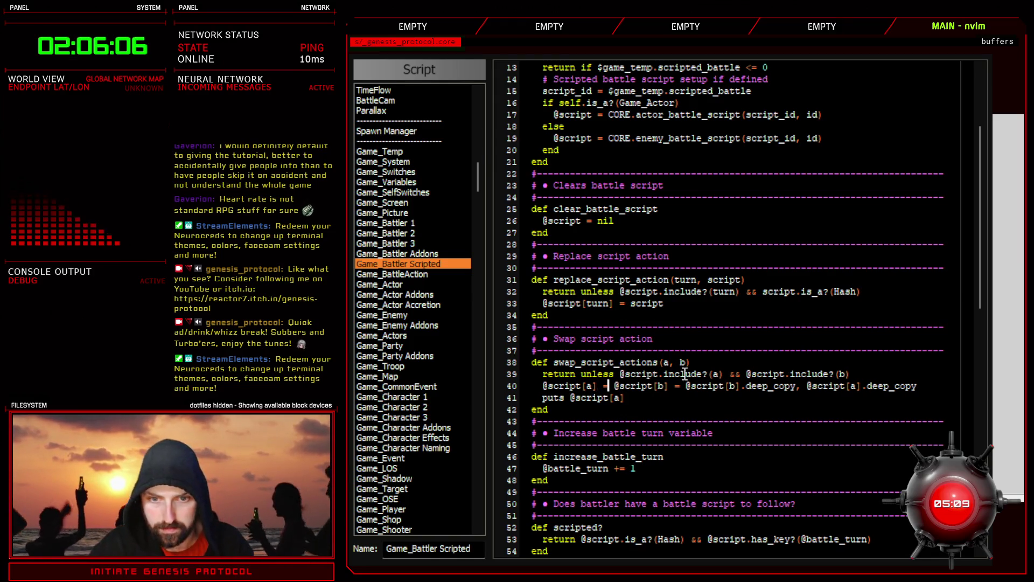
drag(670, 385, 922, 389)
key(BackSpace)
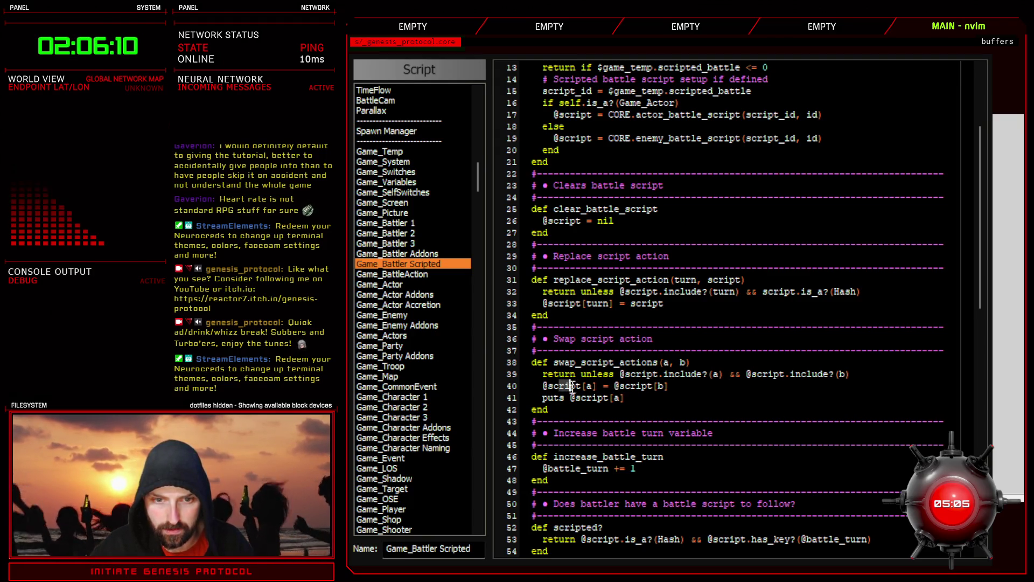
drag(615, 385, 668, 386)
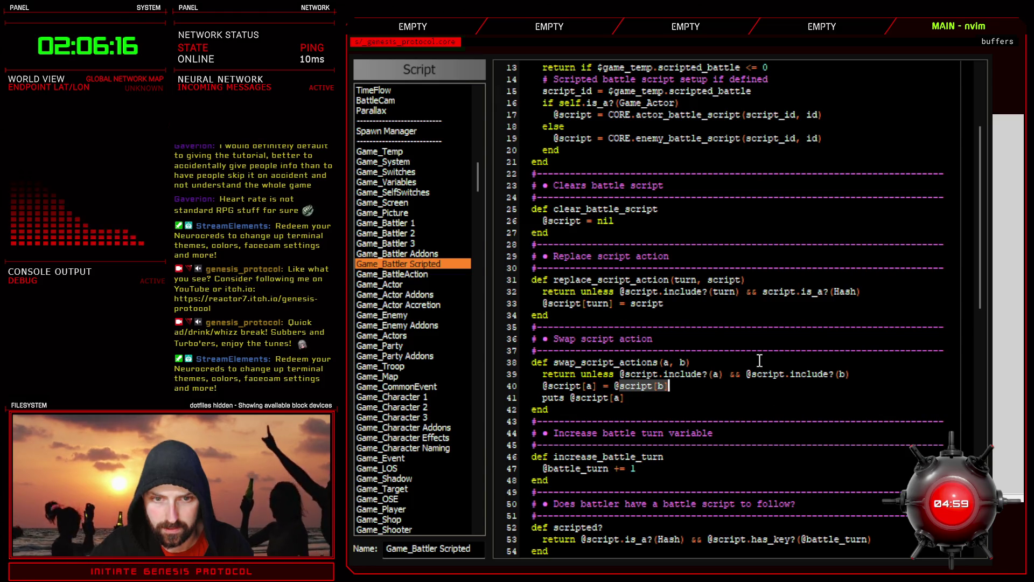
click(594, 385)
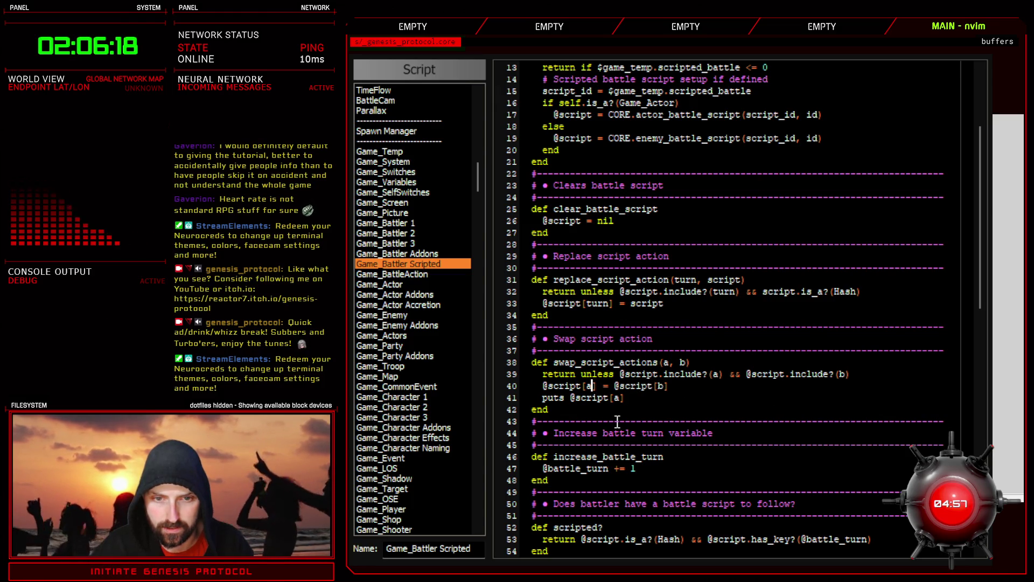
scroll(618, 420, up, 4)
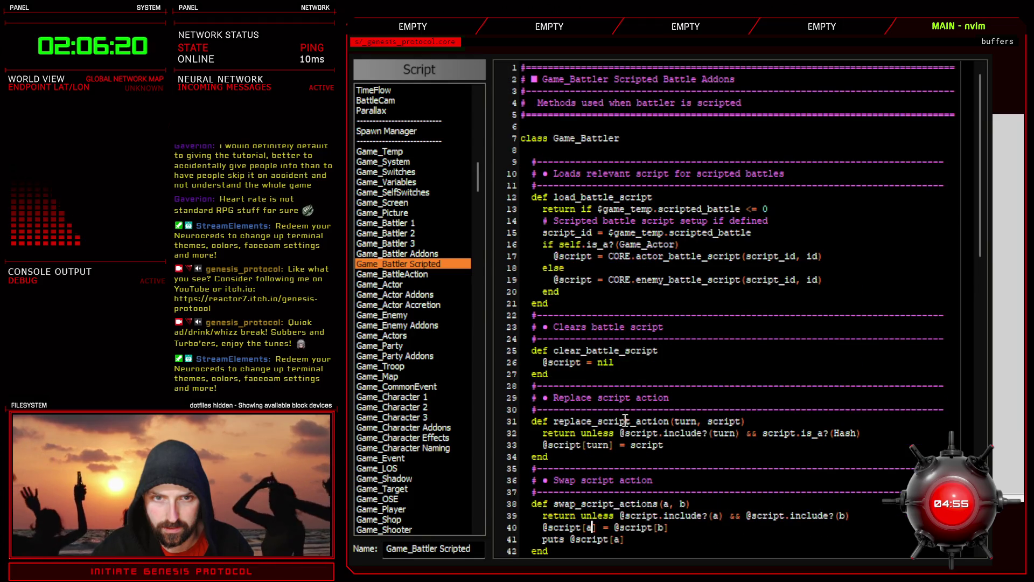
scroll(641, 426, down, 6)
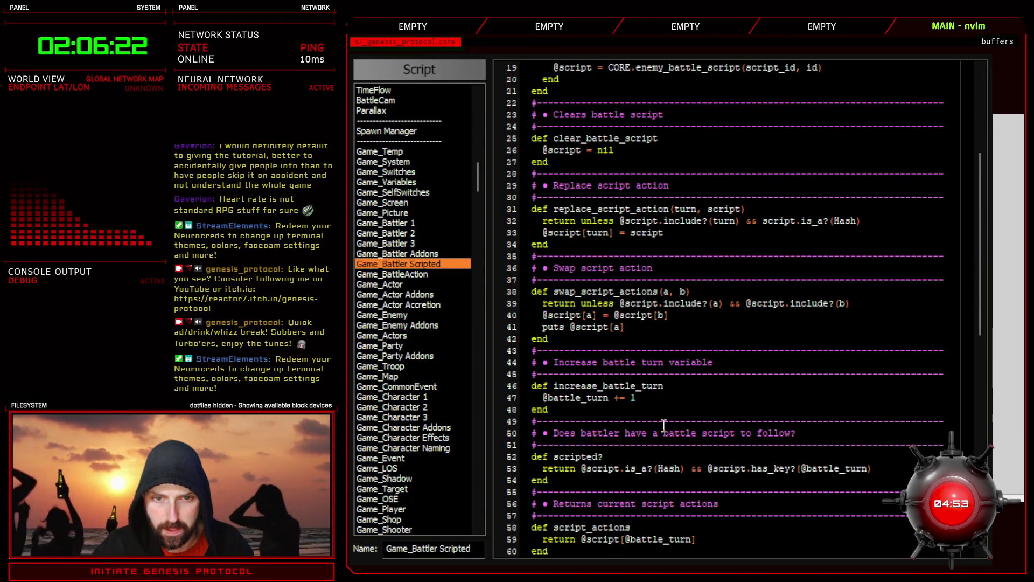
key(alt+Tab)
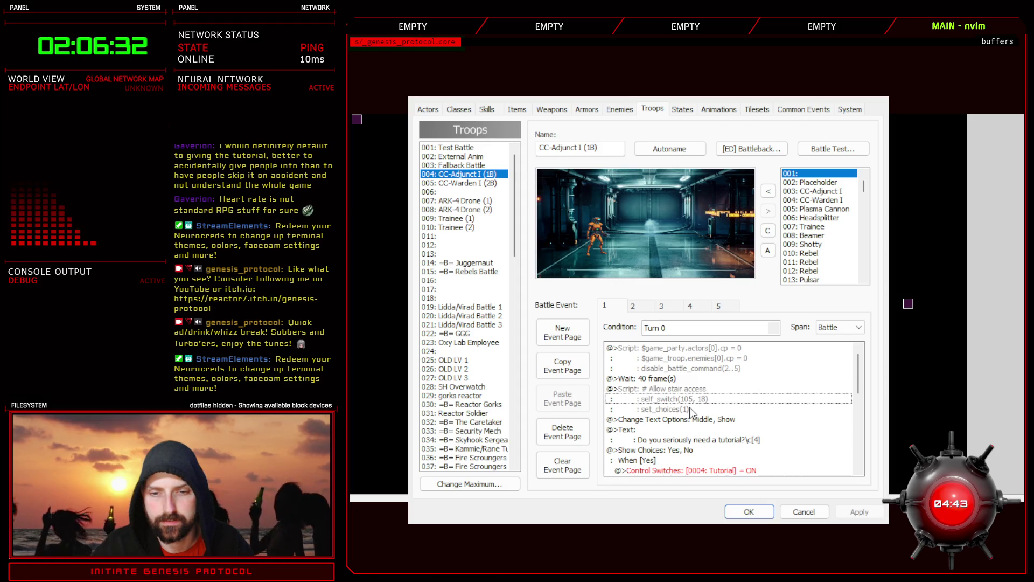
Inspect troop 004's swap_script_actions(3, 99) script command unchanged, then close the database.
scroll(692, 418, down, 2)
scroll(692, 421, down, 2)
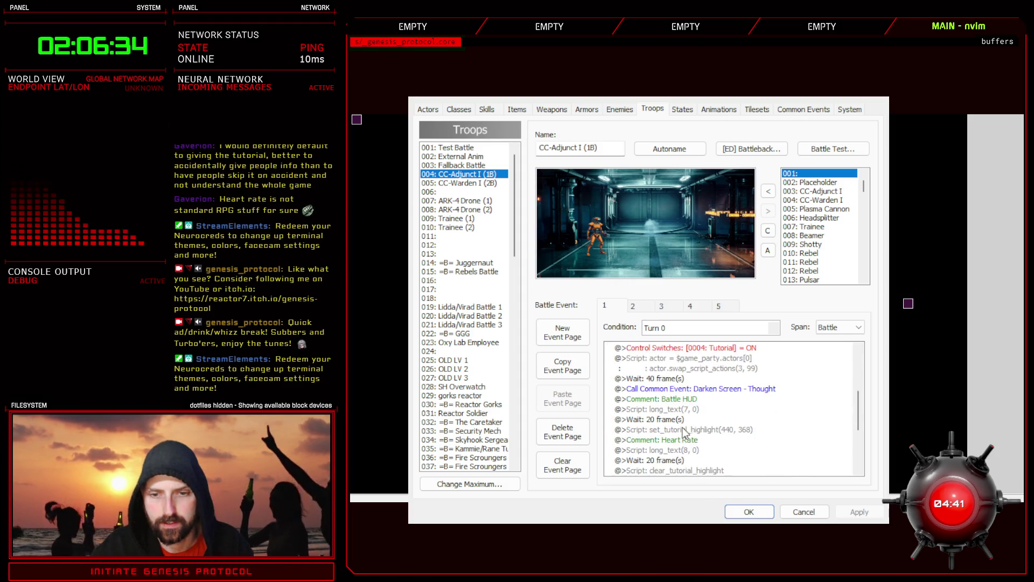
double_click(714, 363)
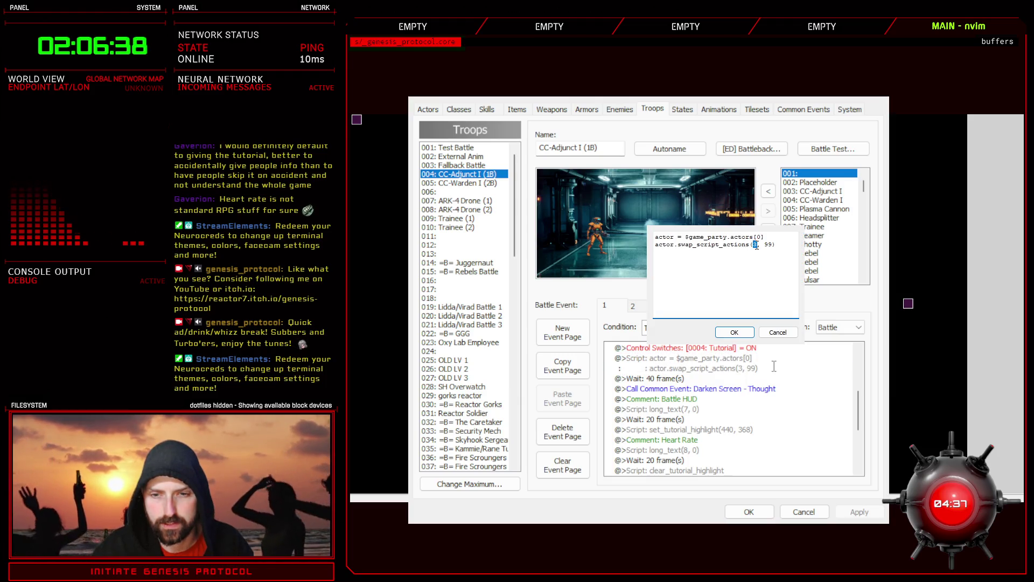
click(734, 332)
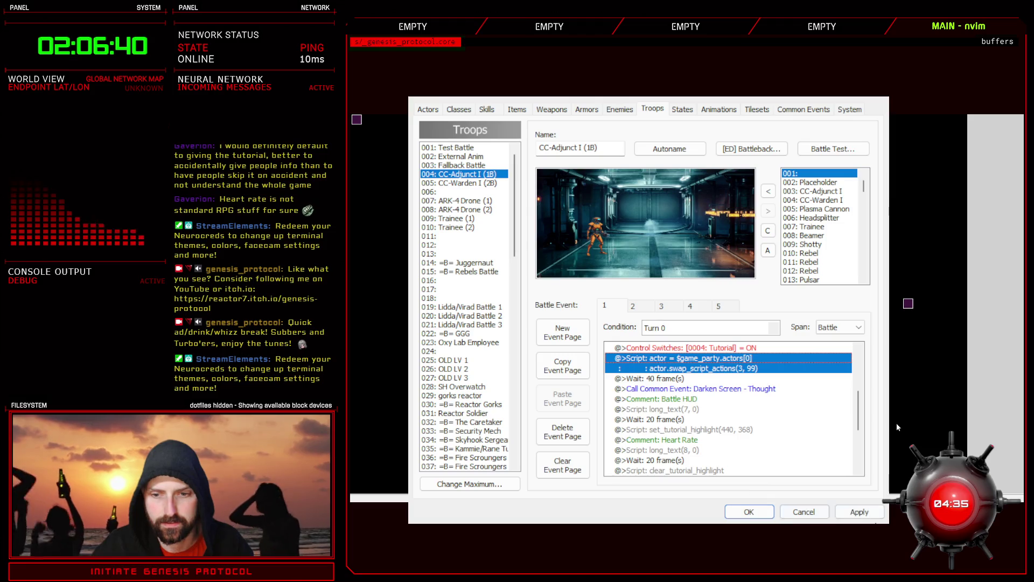
click(750, 512)
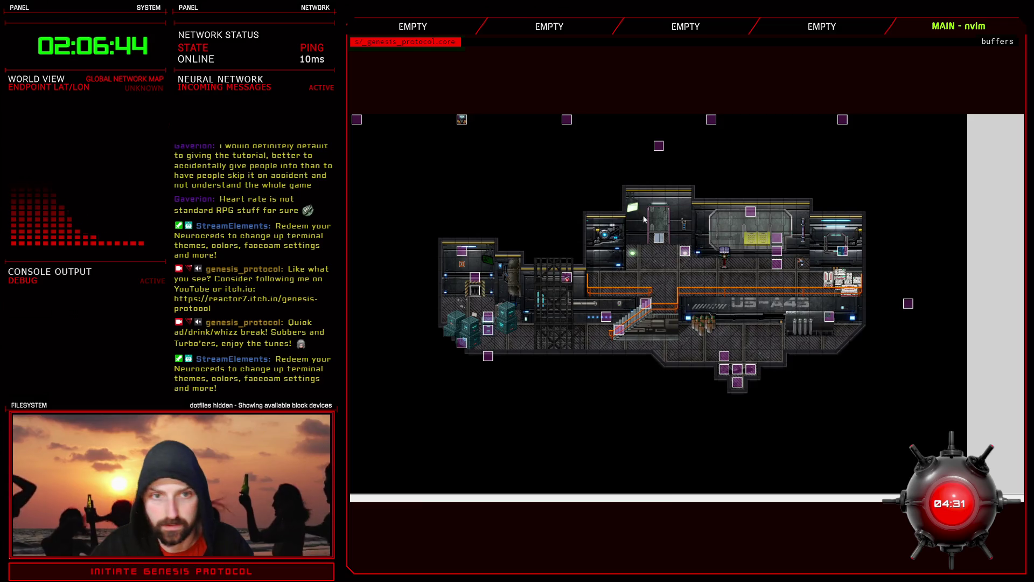
Set $BTEST to true in the Debug script, then battle-test troop 004: CC-Adjunct I.
key(F11)
scroll(413, 122, up, 10)
click(409, 100)
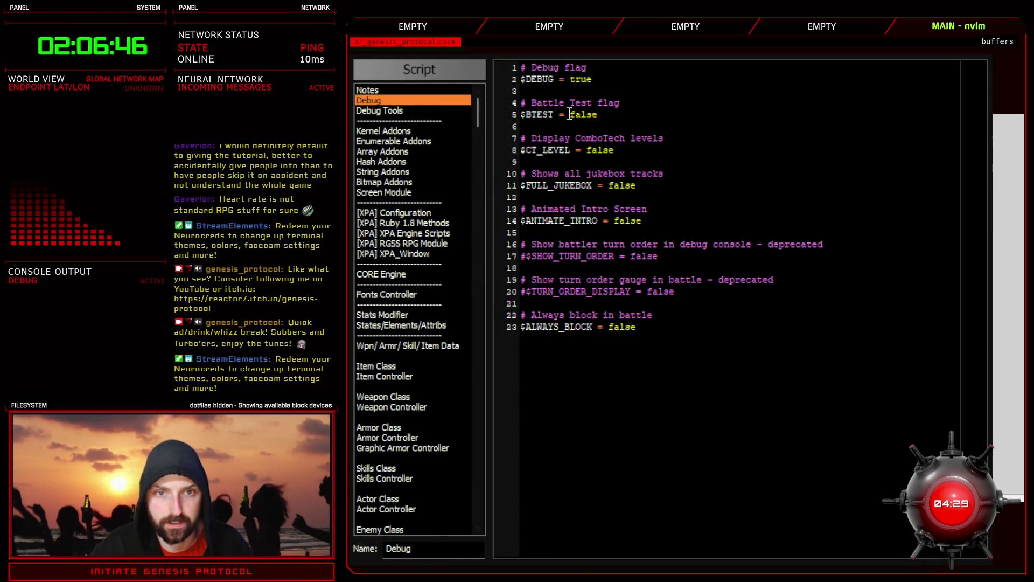
double_click(579, 115)
text(tru)
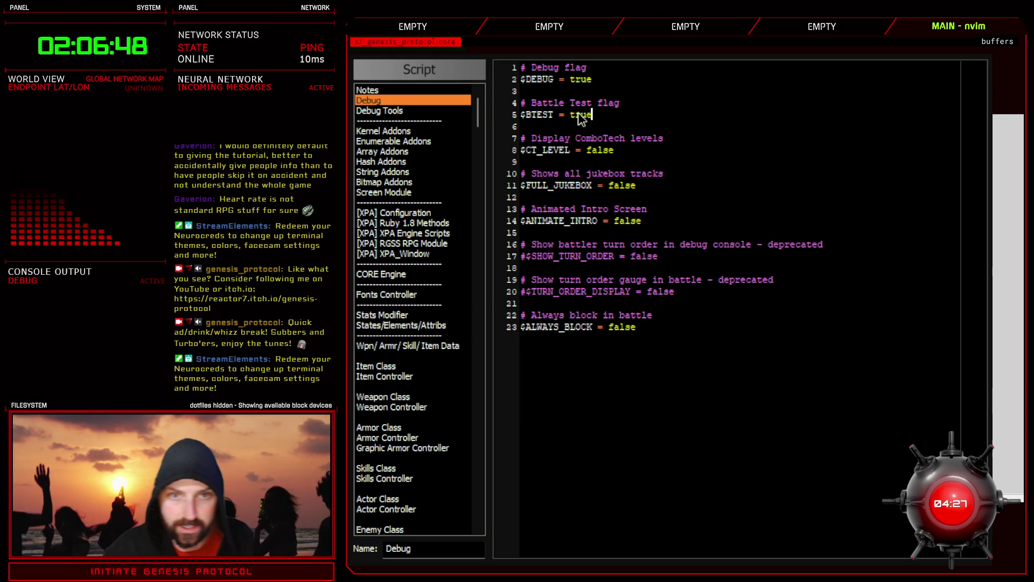
key(Escape)
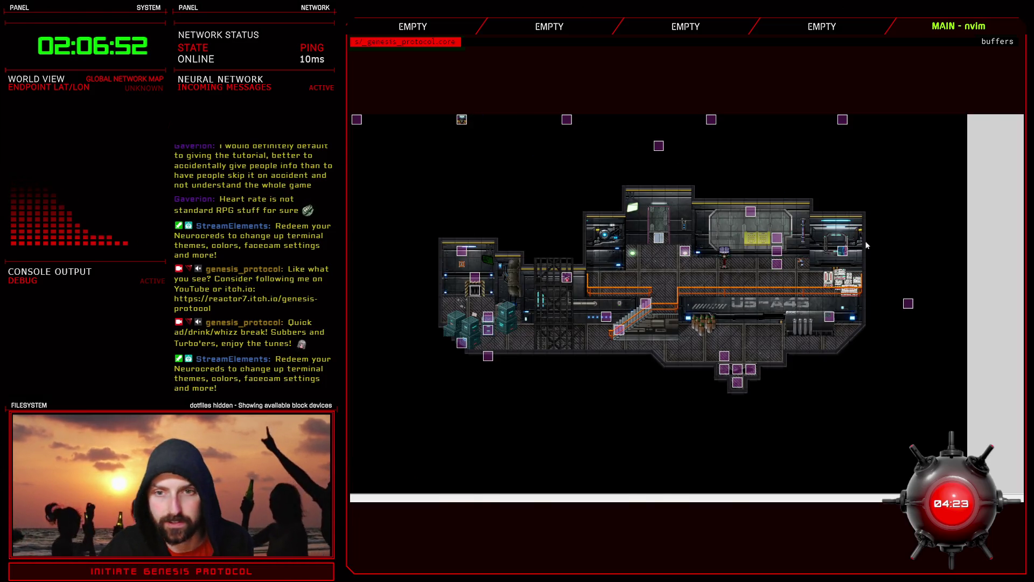
key(F9)
click(830, 154)
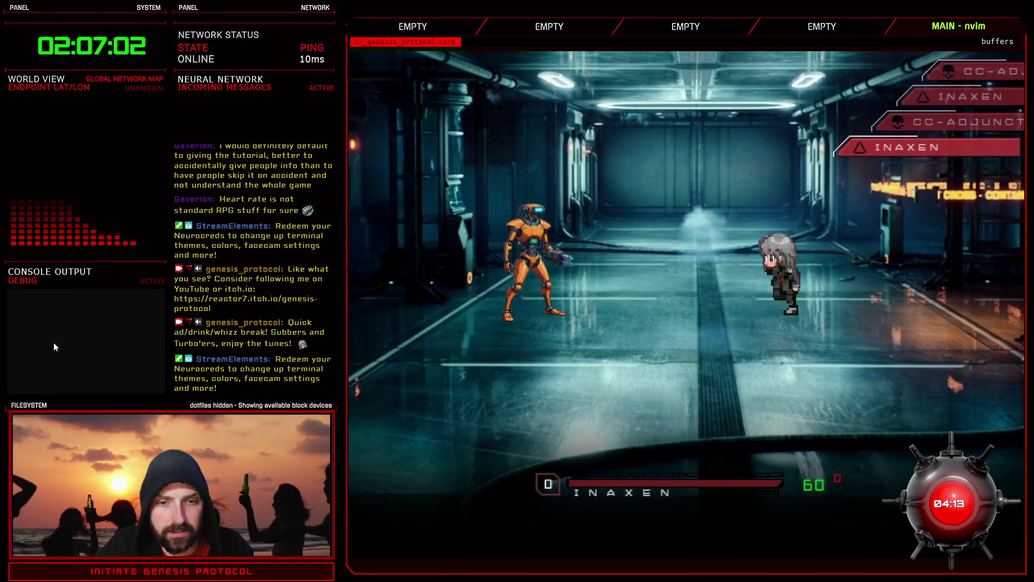
Accept the tutorial, dismiss the Battle HUD and Heart Rate messages, and end the battle test.
key(Return)
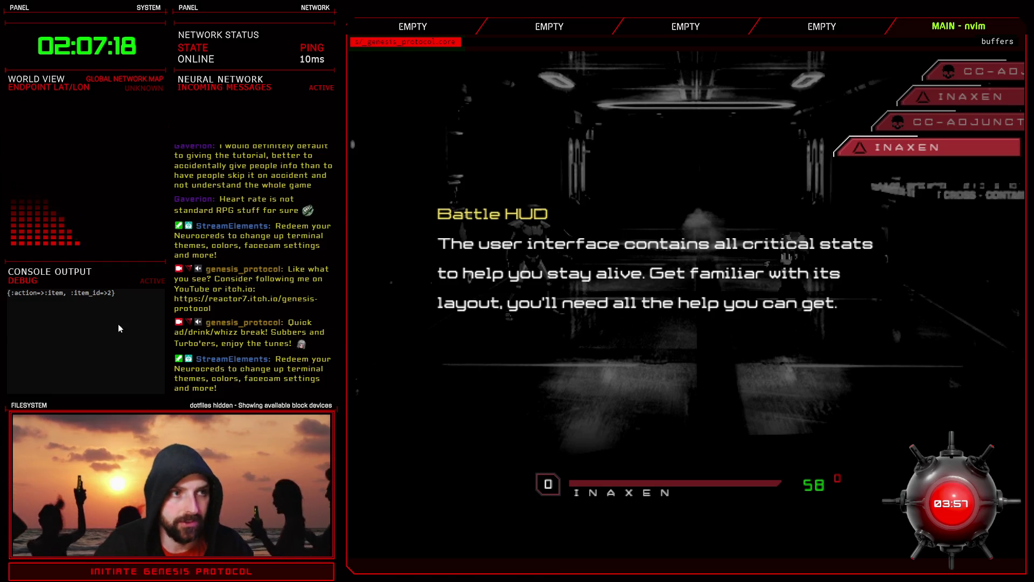
click(595, 159)
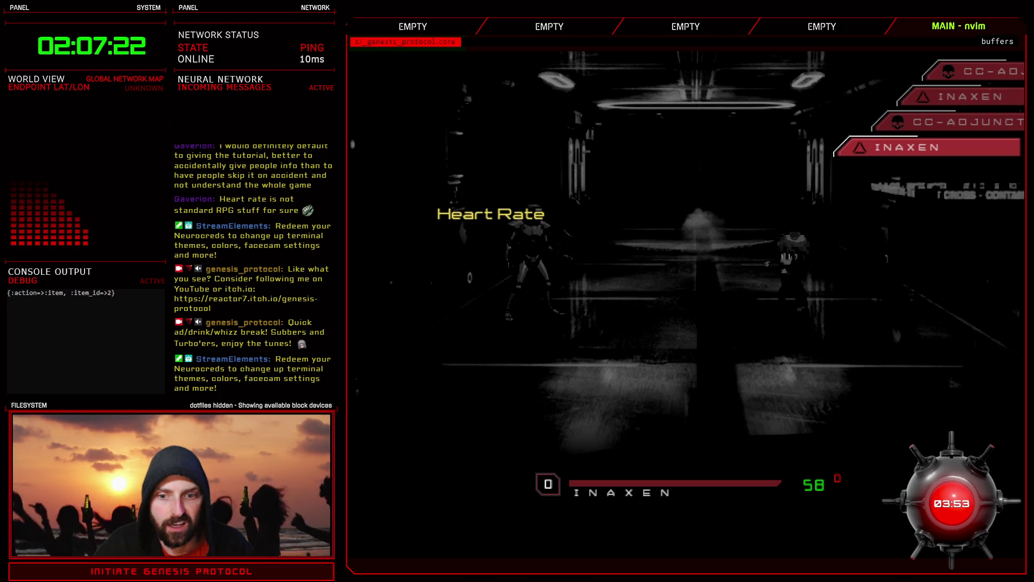
click(992, 66)
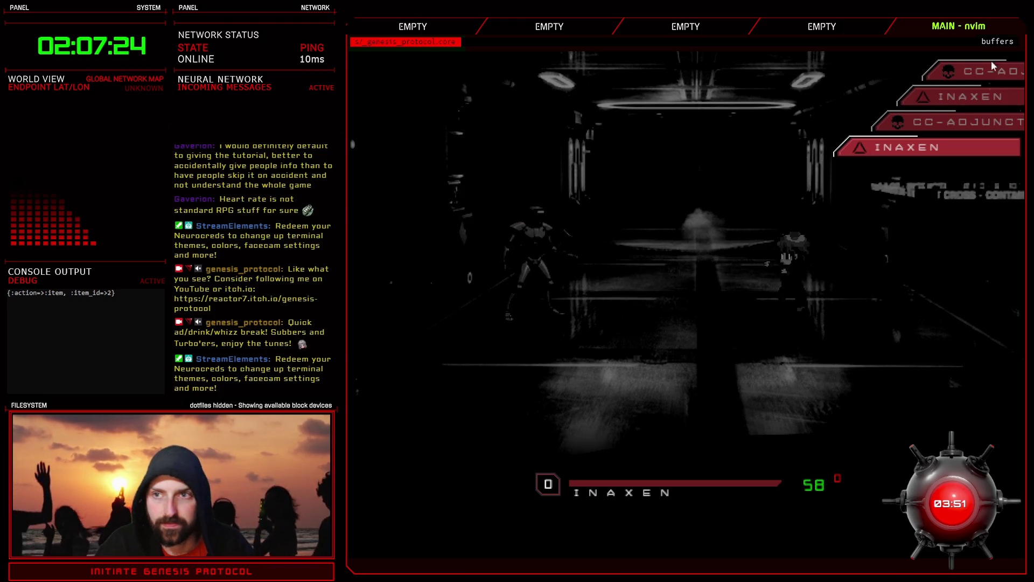
key(alt+F4)
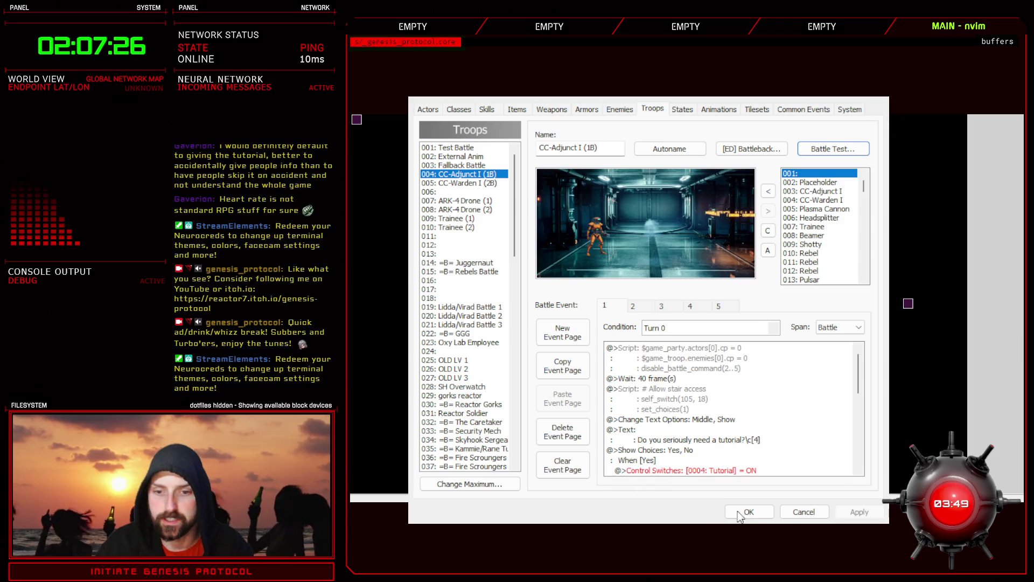
Close the database and examine the :action key of the line 35 item_id: 2 entry in Scripted Battle Controller.
click(739, 513)
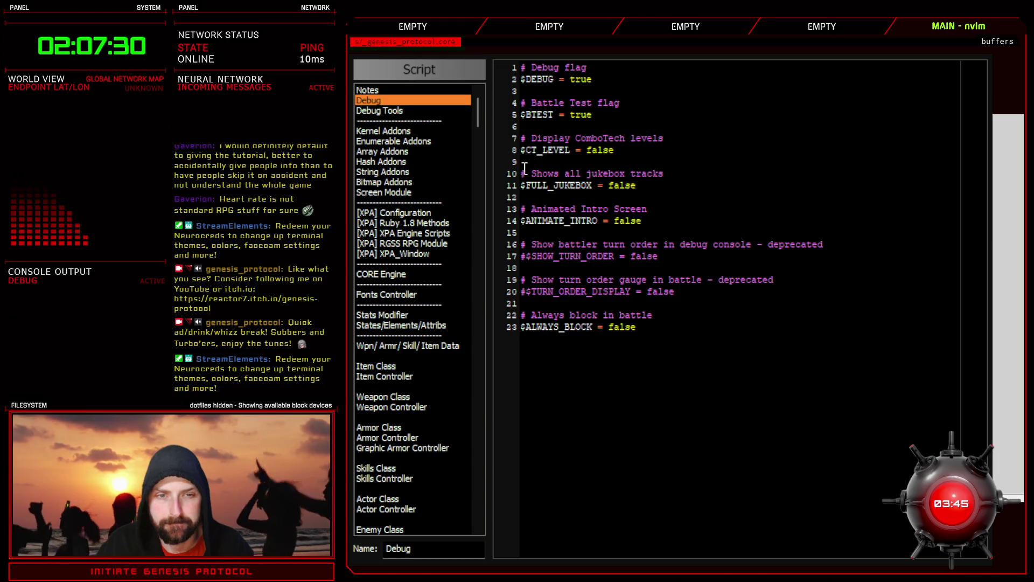
scroll(484, 121, down, 5)
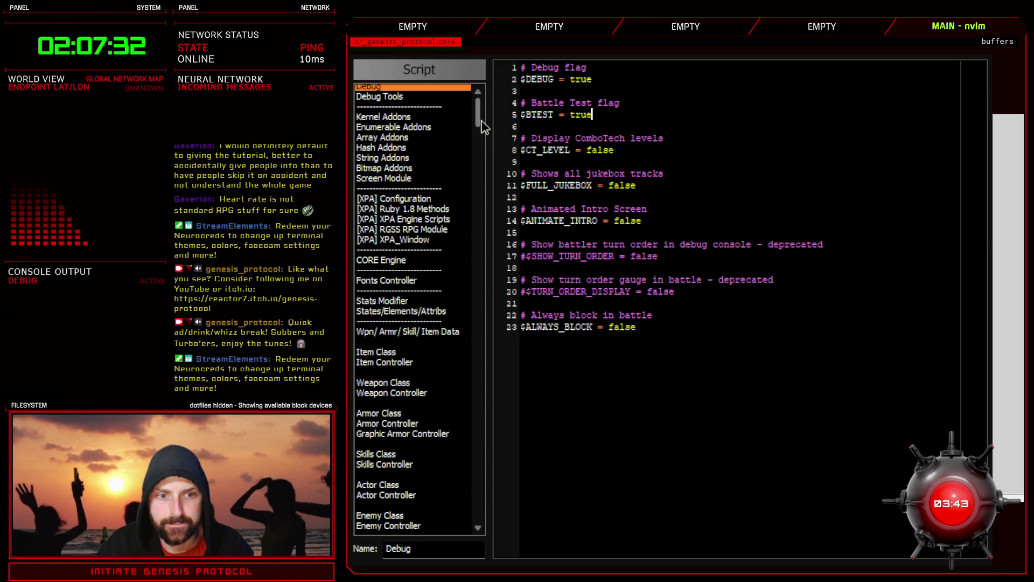
click(447, 417)
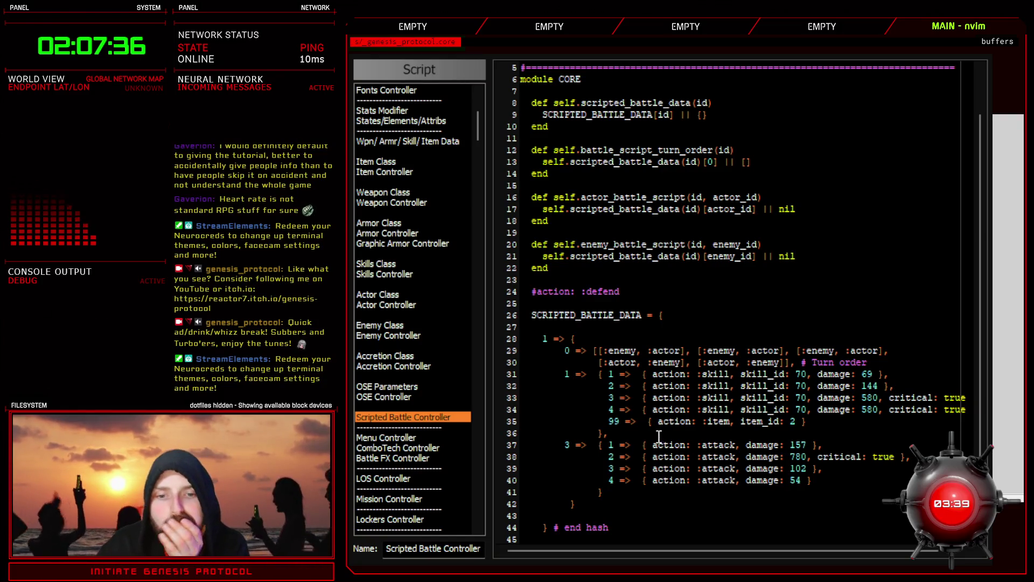
drag(648, 421, 806, 422)
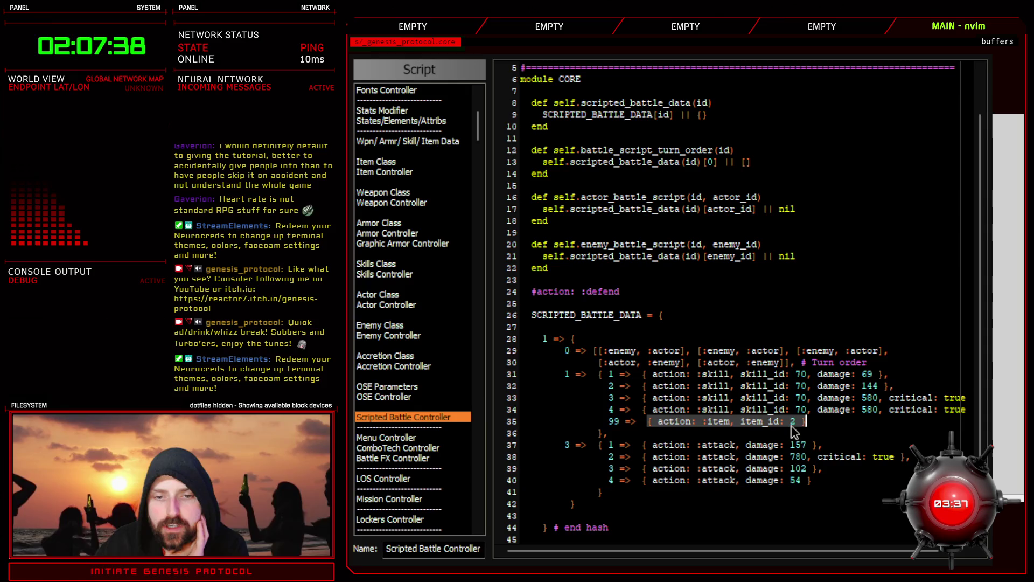
click(648, 422)
click(821, 422)
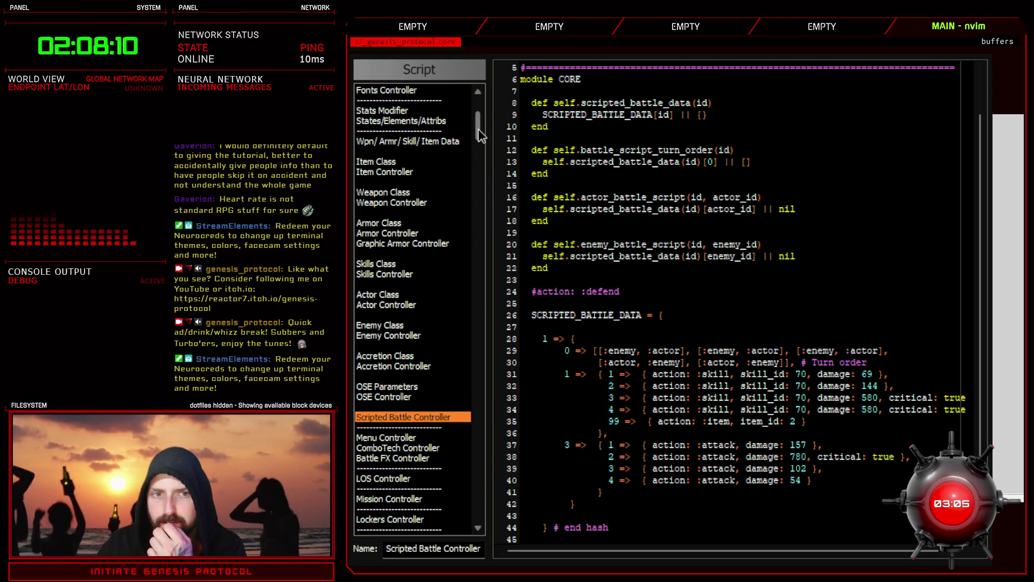
drag(658, 421, 693, 421)
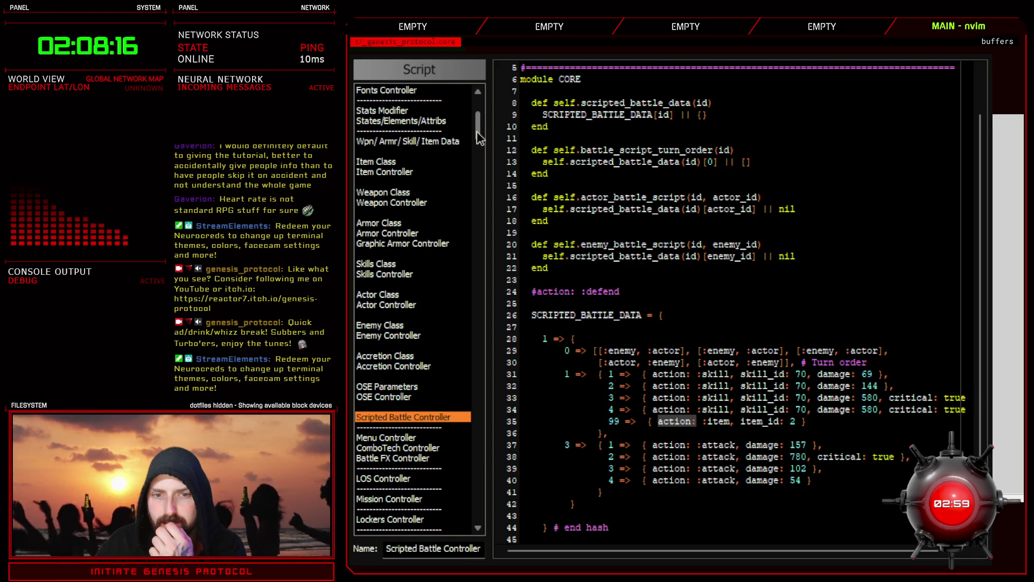
drag(477, 134, 476, 185)
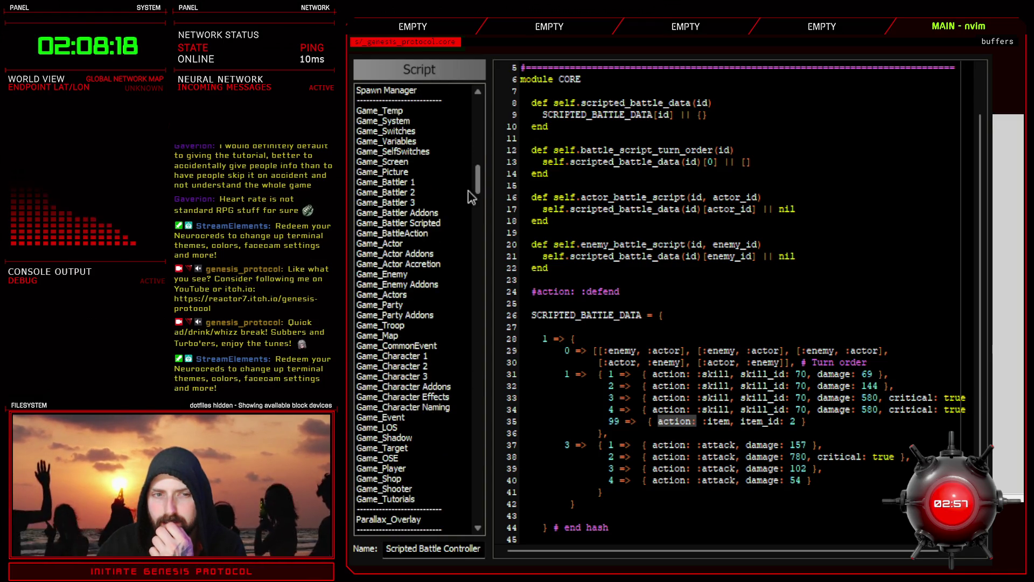
click(425, 224)
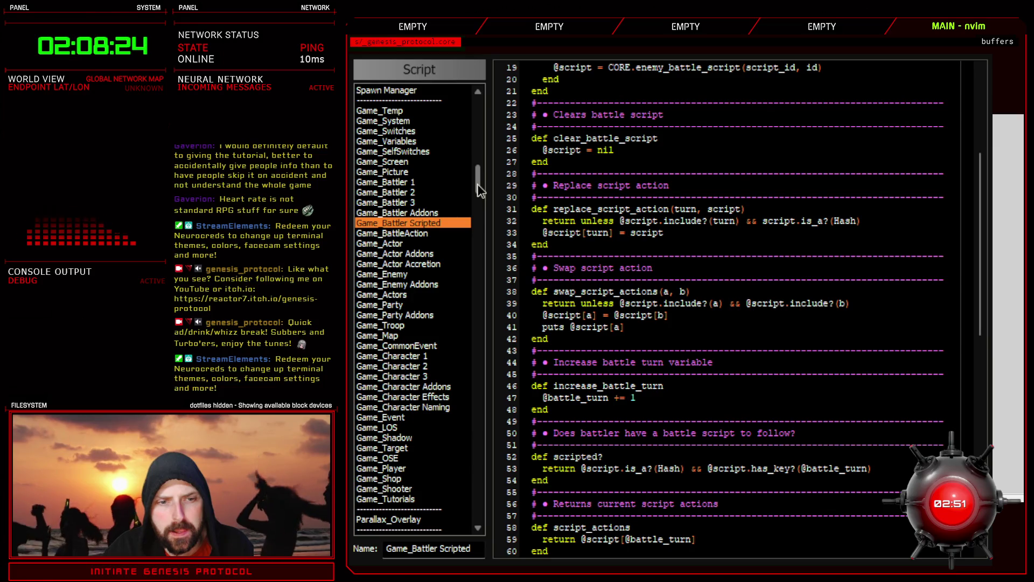
mouse_move(478, 183)
mouse_down()
mouse_move(476, 166)
mouse_move(477, 199)
mouse_up()
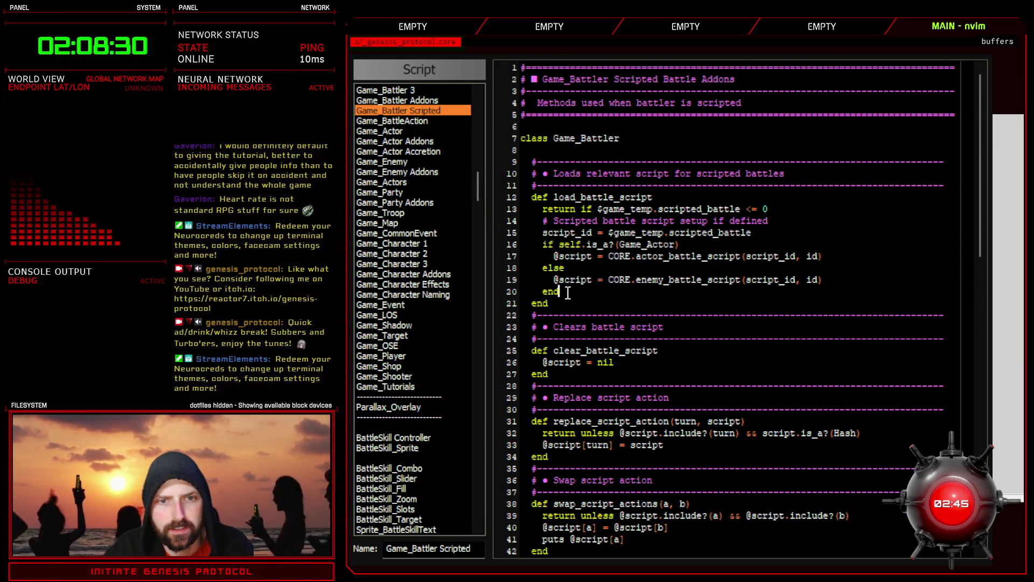
key(Return)
text(puts)
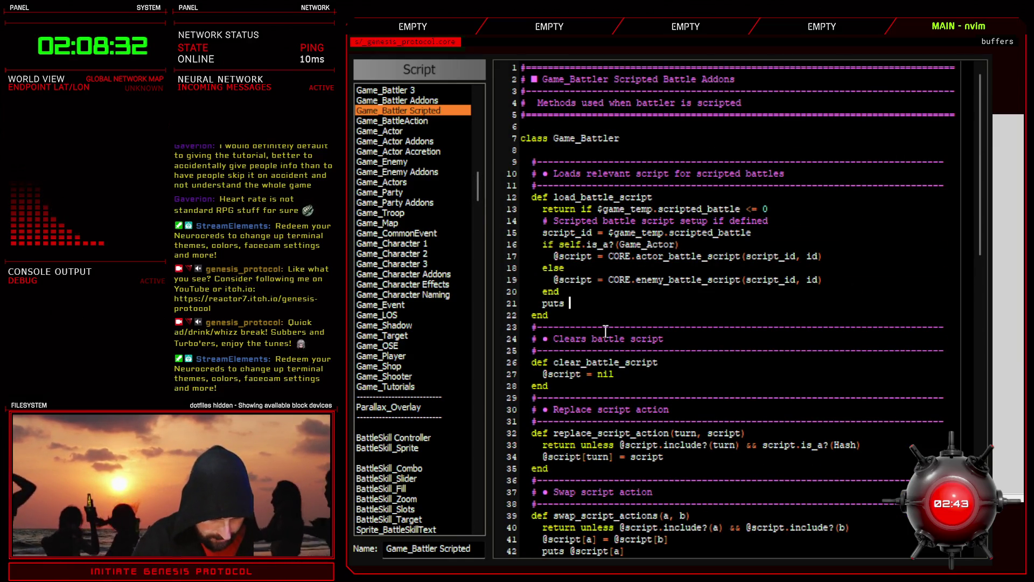
text(@script)
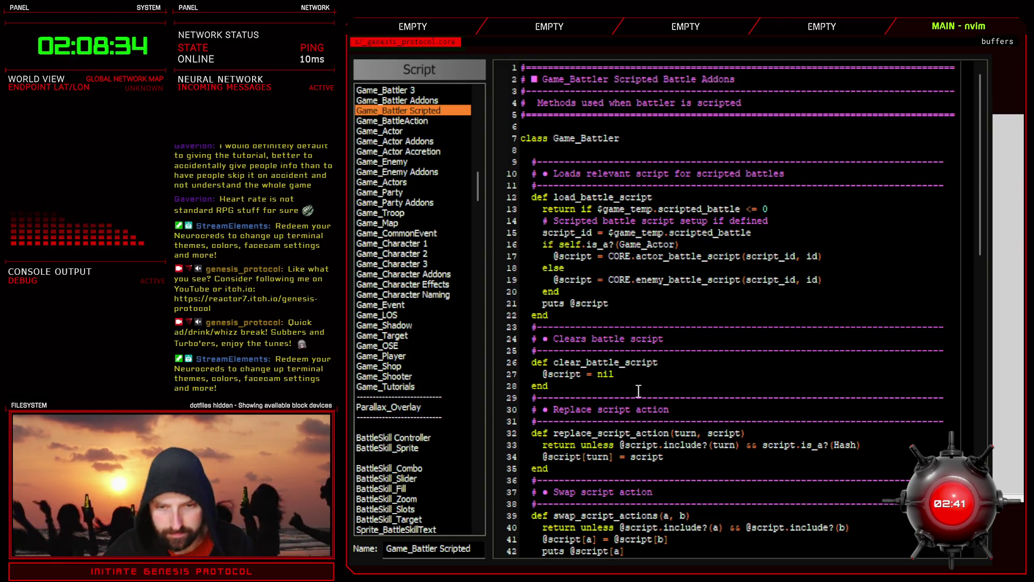
key(F12)
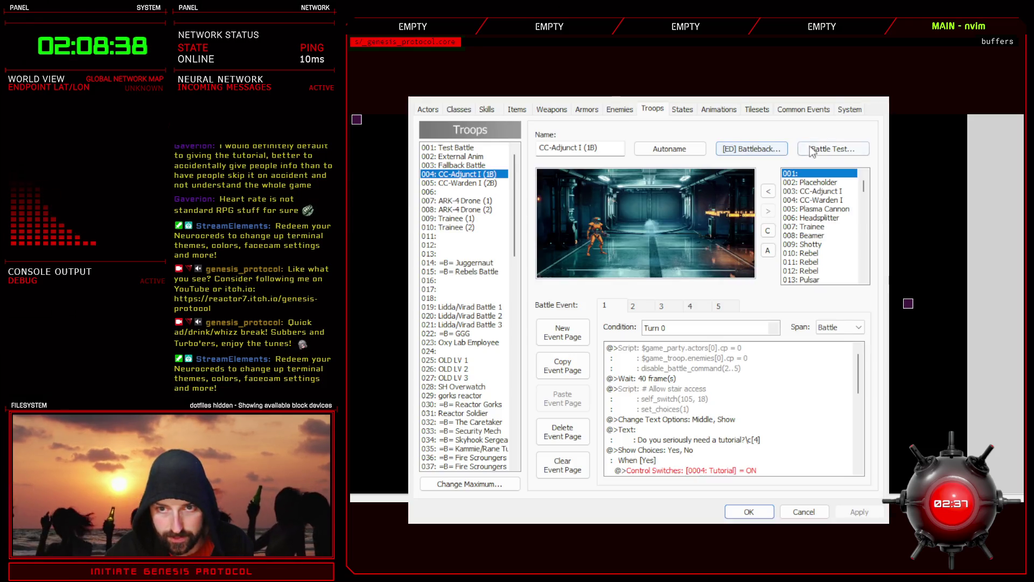
Battle-test the Troops entry, accept 'Sure, give it to me!', then end the test and close the database.
key(F9)
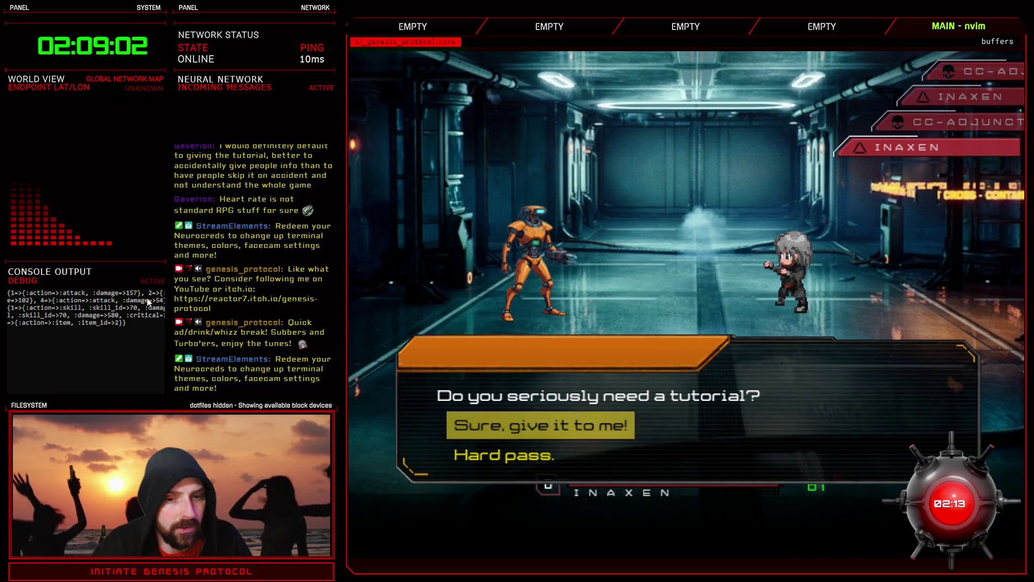
key(Return)
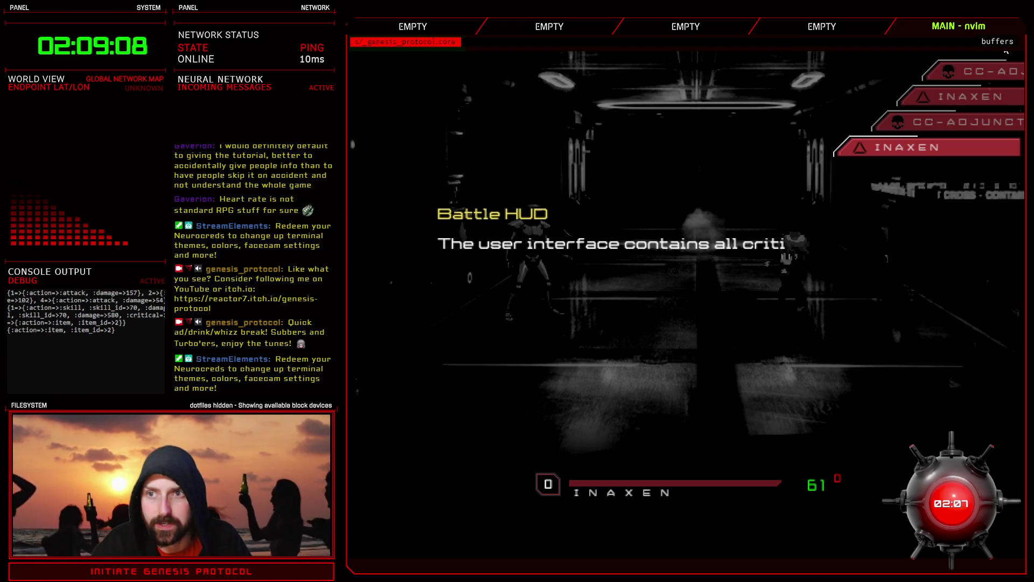
key(alt+F4)
key(Escape)
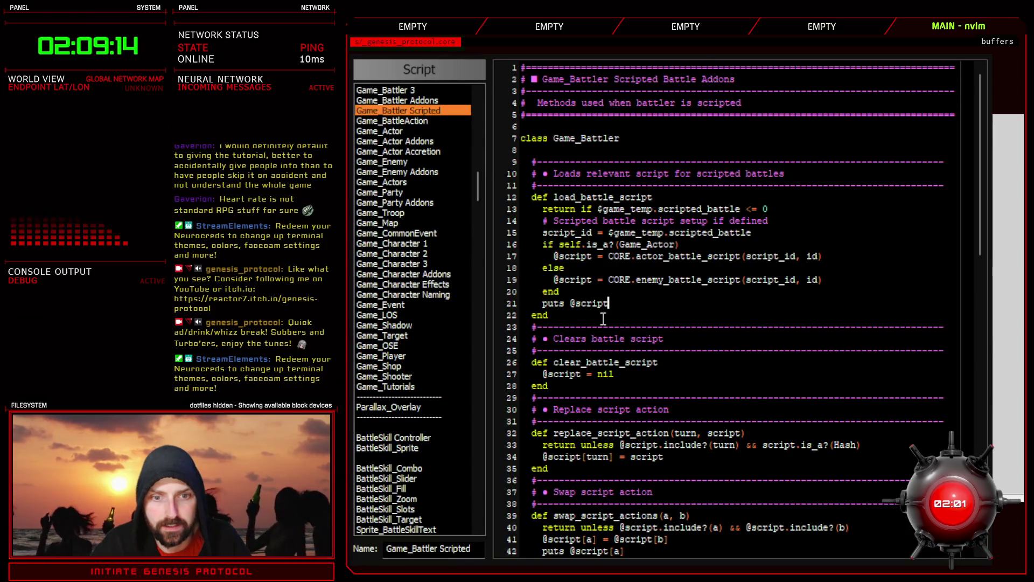
double_click(686, 432)
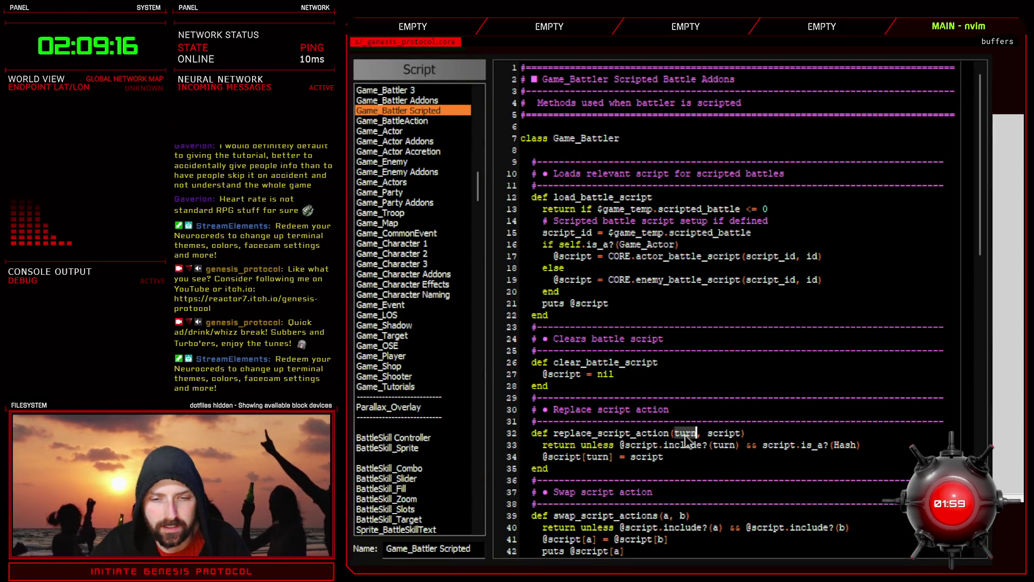
double_click(723, 432)
scroll(782, 369, down, 2)
scroll(783, 363, down, 2)
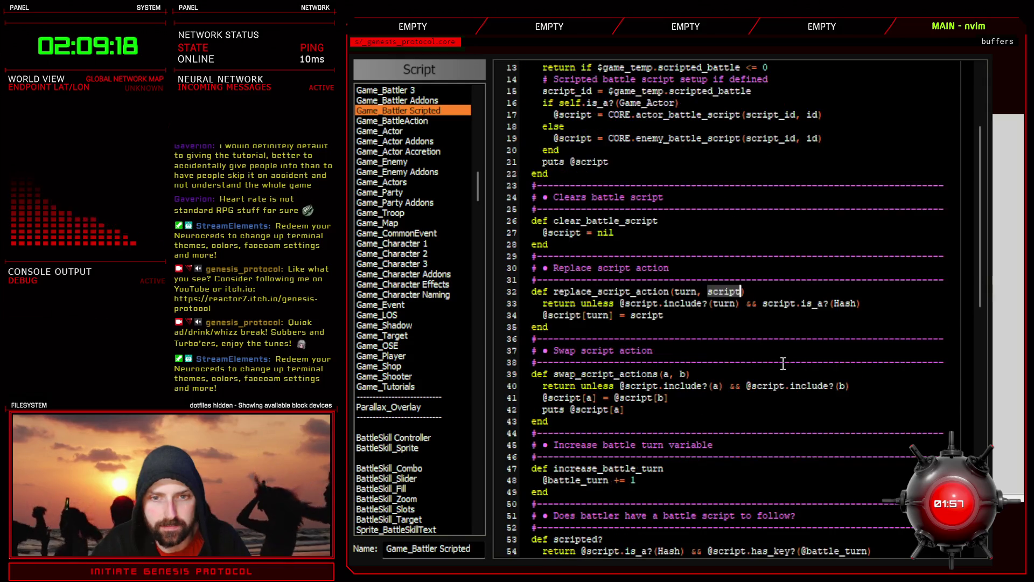
triple_click(528, 409)
key(d)
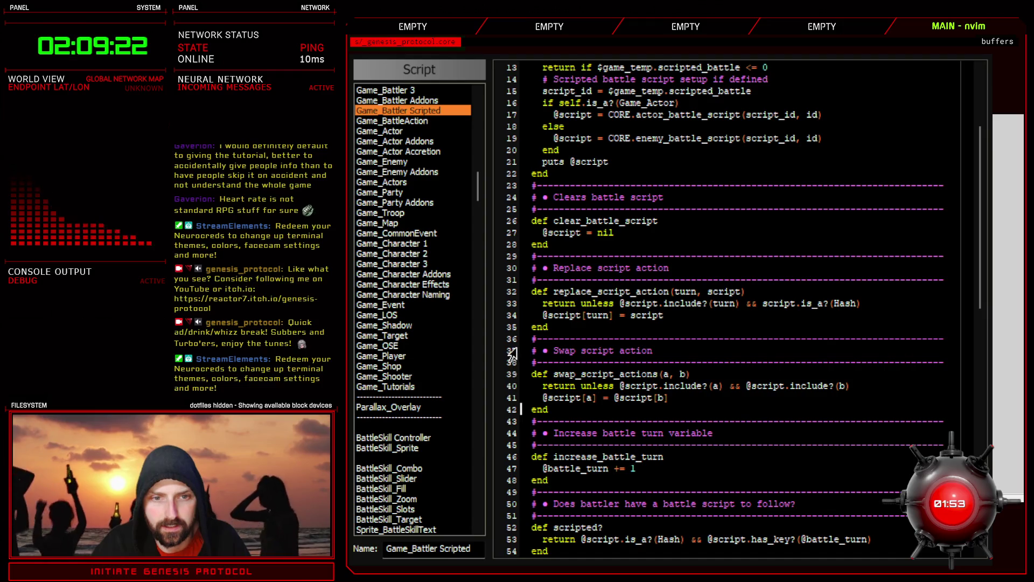
click(570, 408)
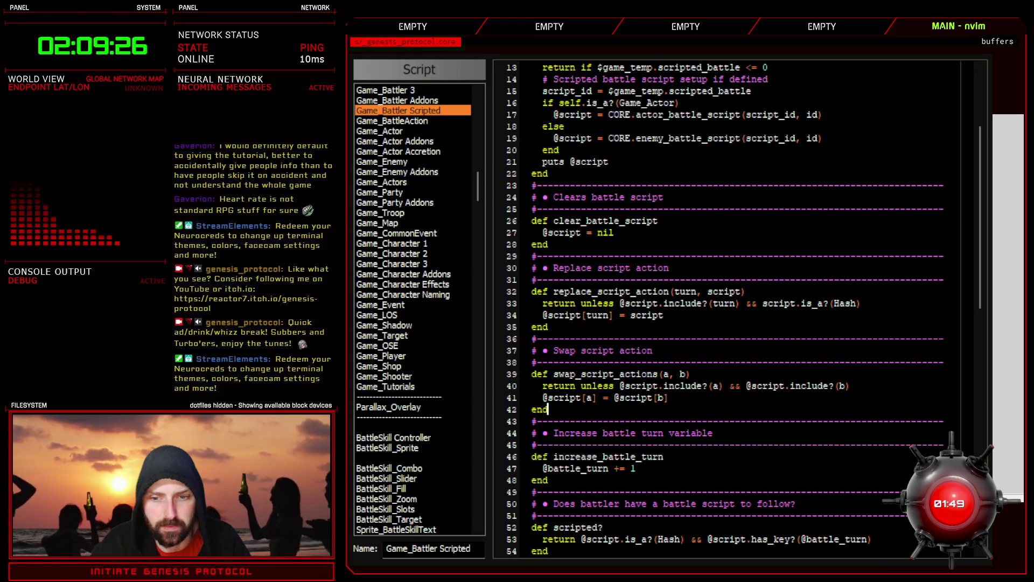
key(F12)
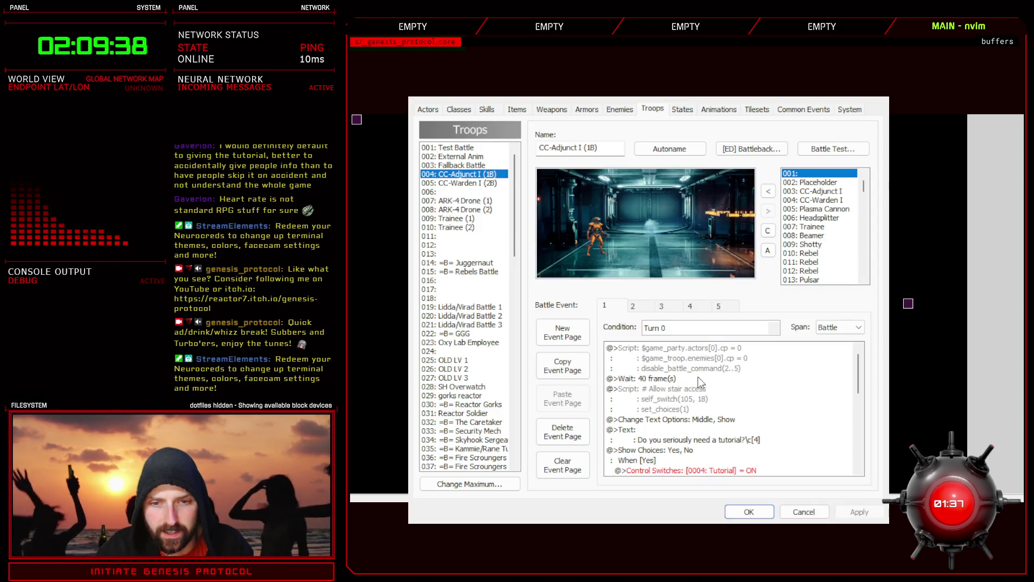
Inspect troop 004's battle event pages 4 and 5, including the clear_tutorial_highlight script, then click OK.
click(690, 307)
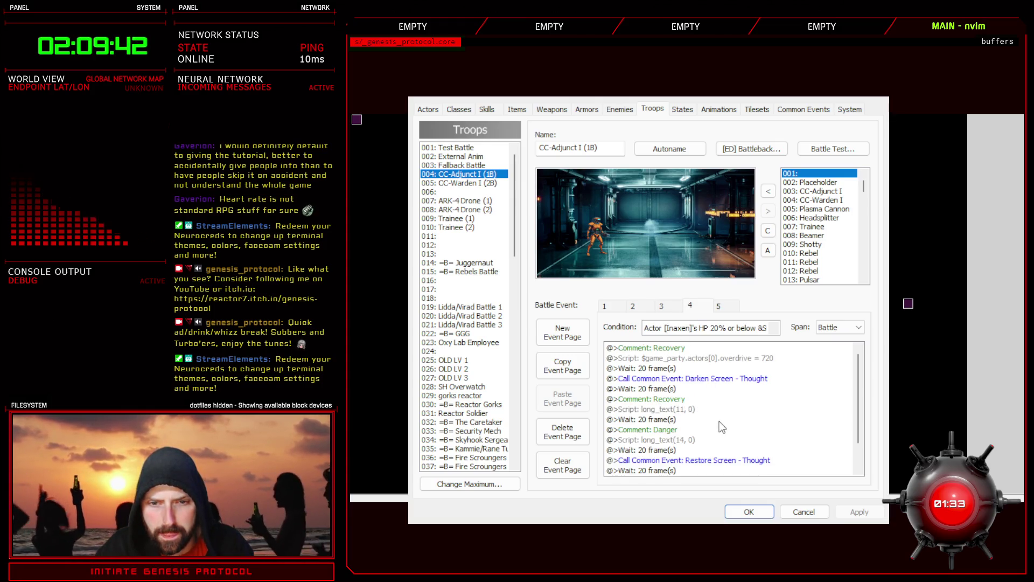
click(719, 305)
click(717, 399)
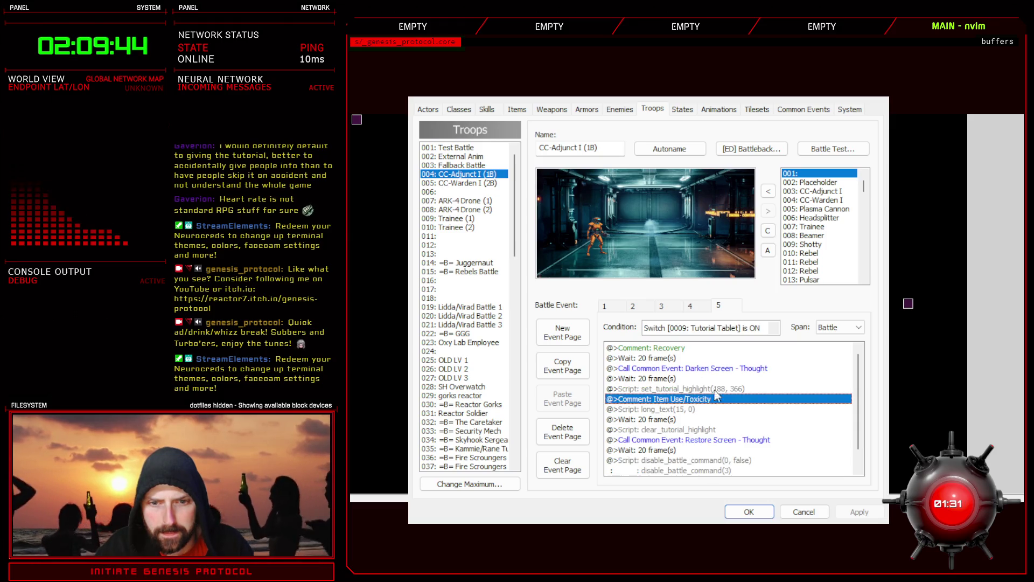
click(707, 429)
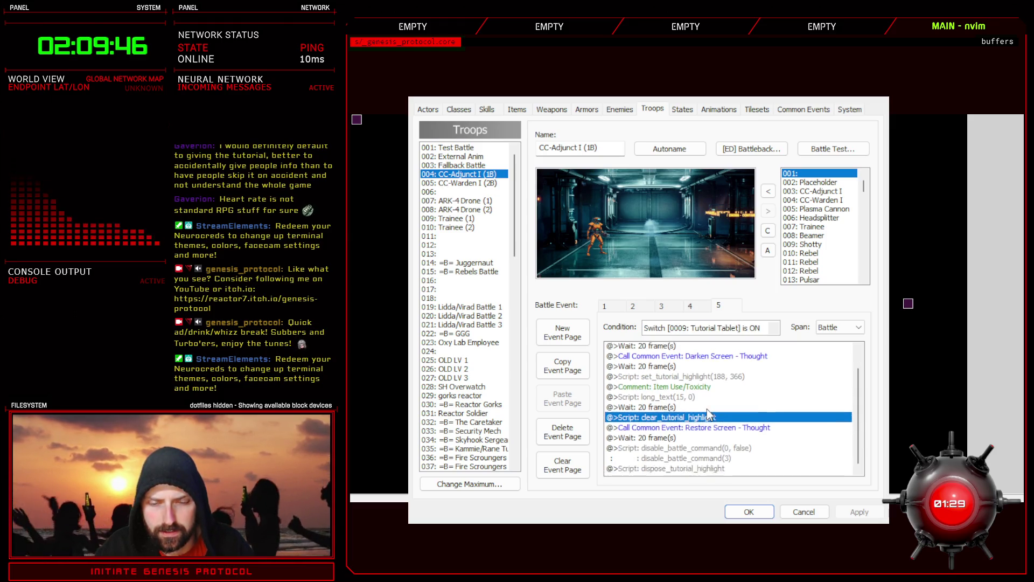
scroll(708, 423, down, 1)
scroll(709, 412, up, 1)
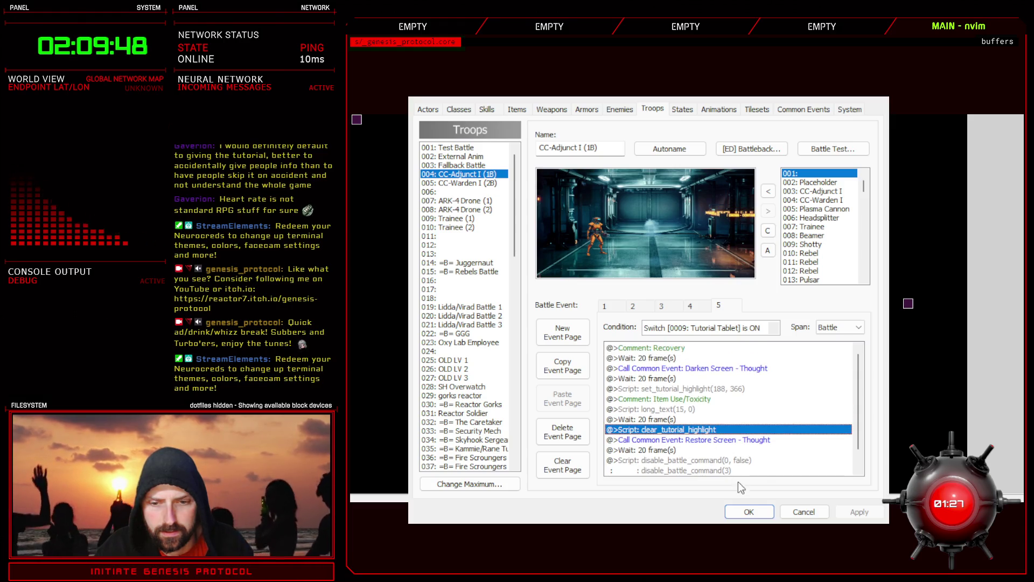
click(749, 510)
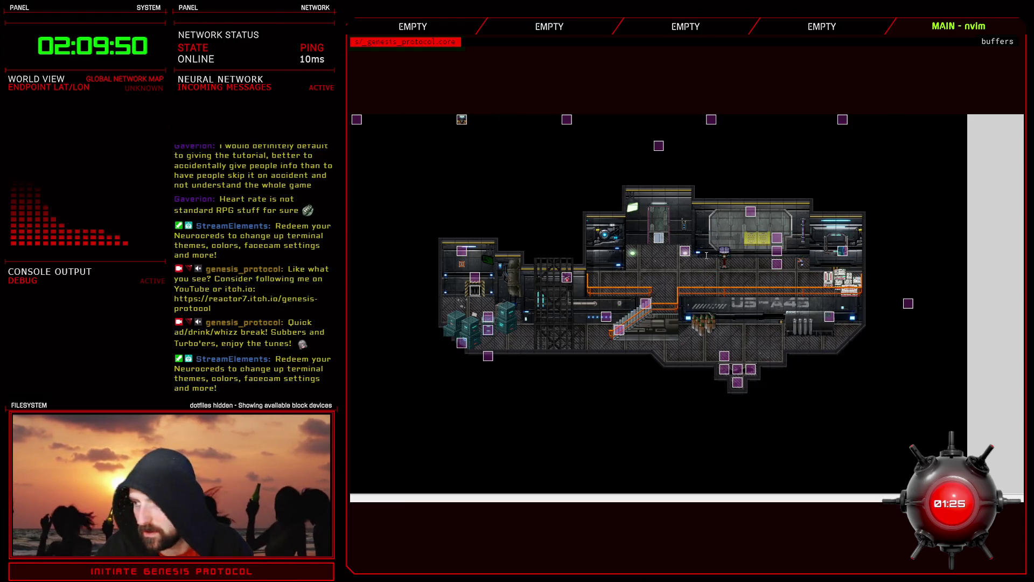
key(F11)
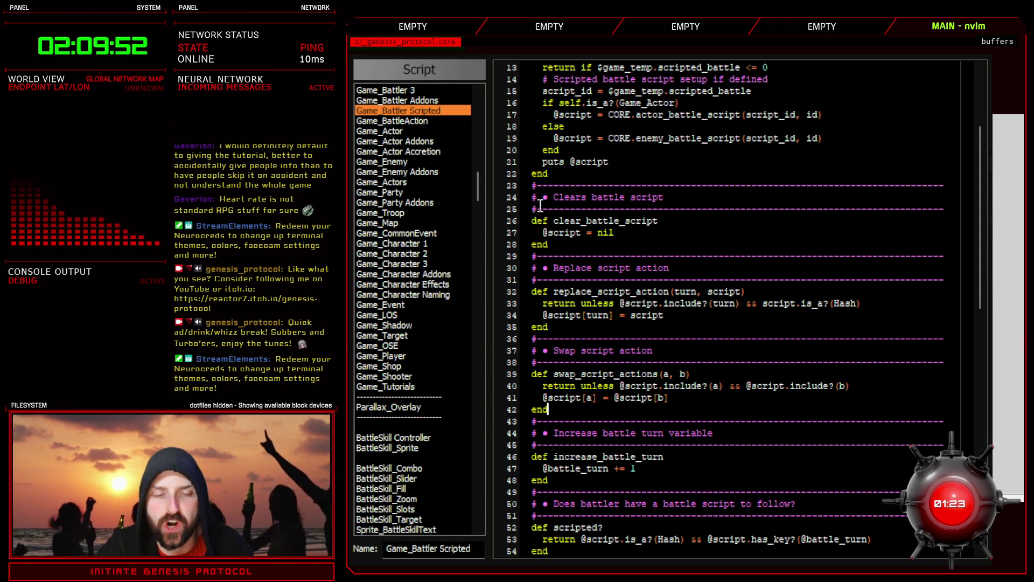
scroll(481, 192, up, 3)
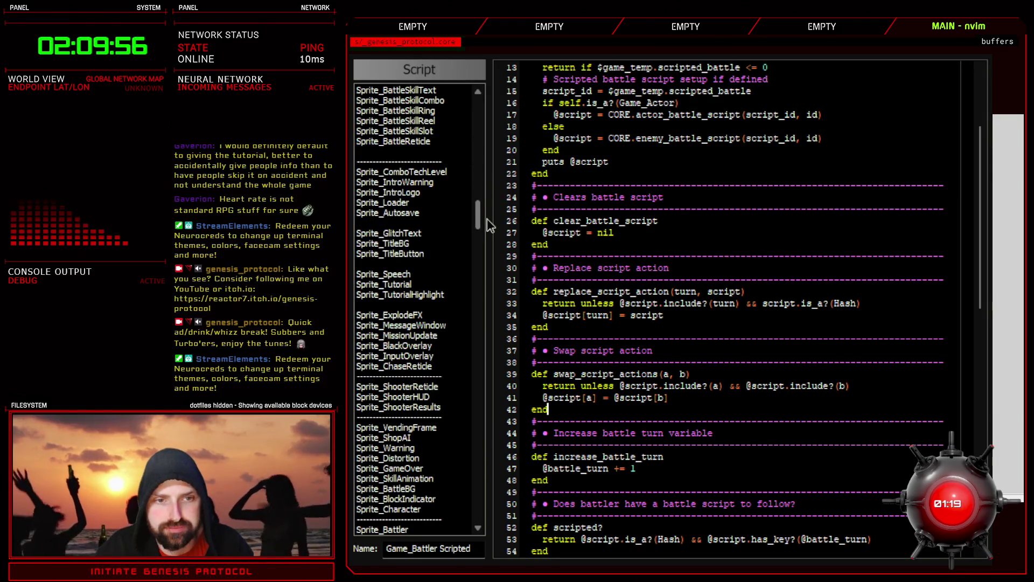
scroll(487, 223, up, 15)
scroll(626, 413, up, 4)
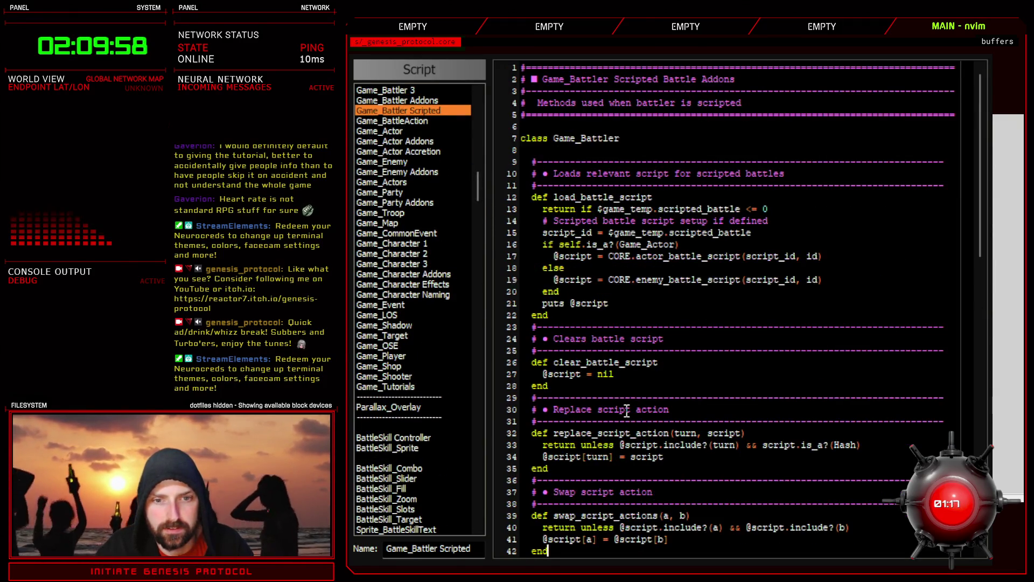
scroll(627, 412, down, 10)
scroll(597, 256, up, 8)
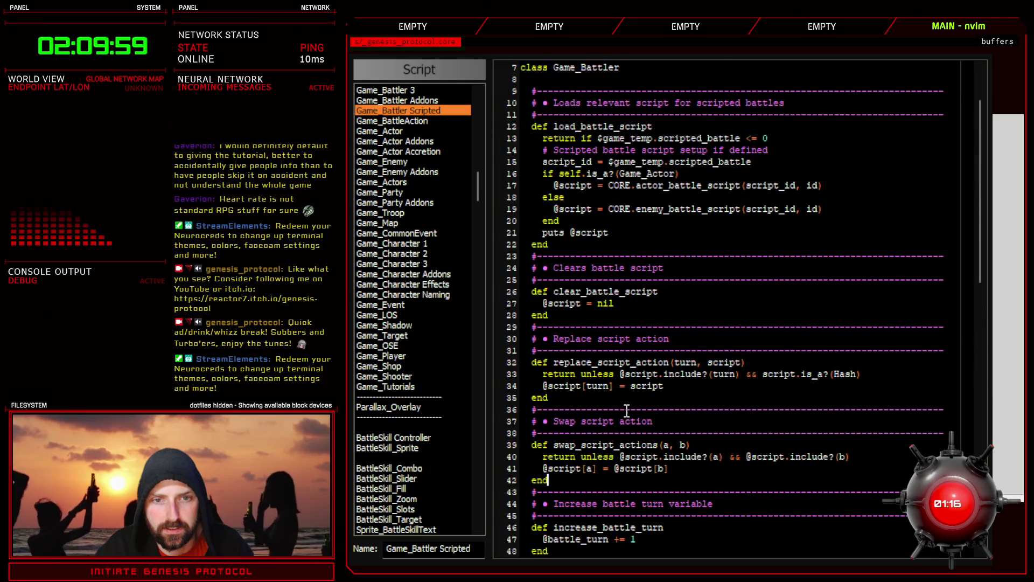
click(523, 232)
Bring set_action into view and highlight its script_actions lookup of the :action key on line 65.
scroll(621, 438, down, 10)
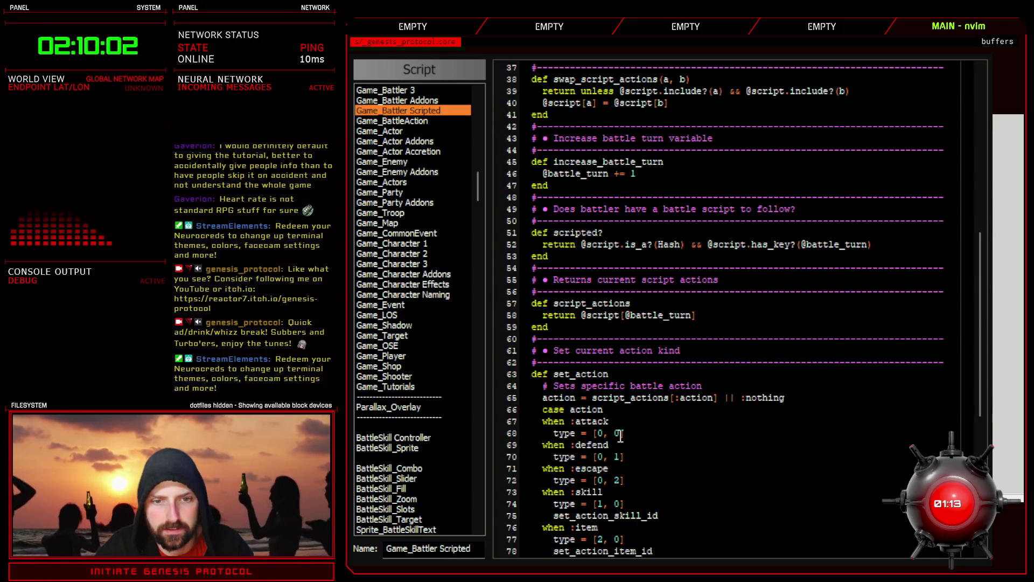
scroll(621, 437, down, 4)
double_click(592, 232)
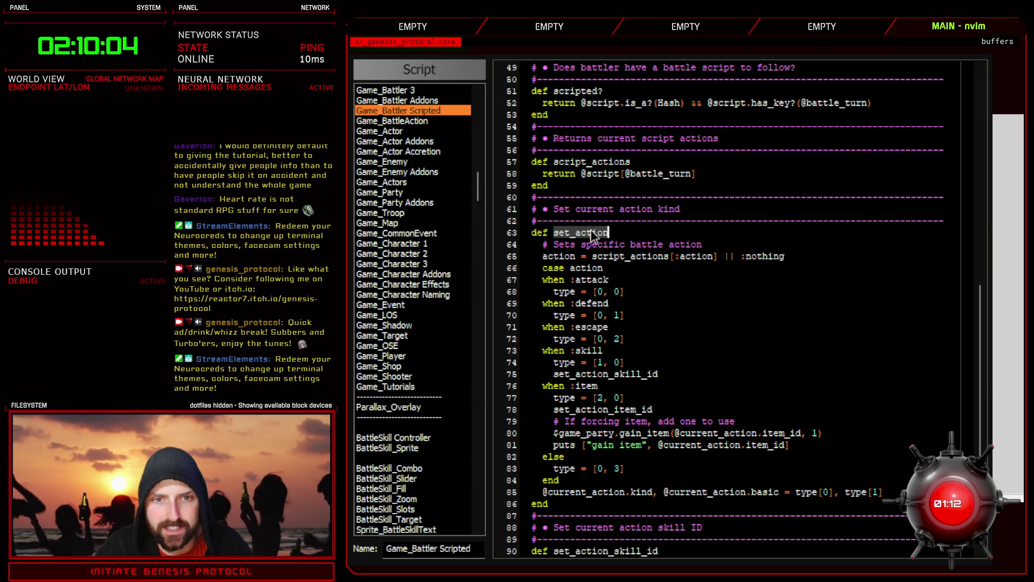
double_click(610, 256)
double_click(696, 257)
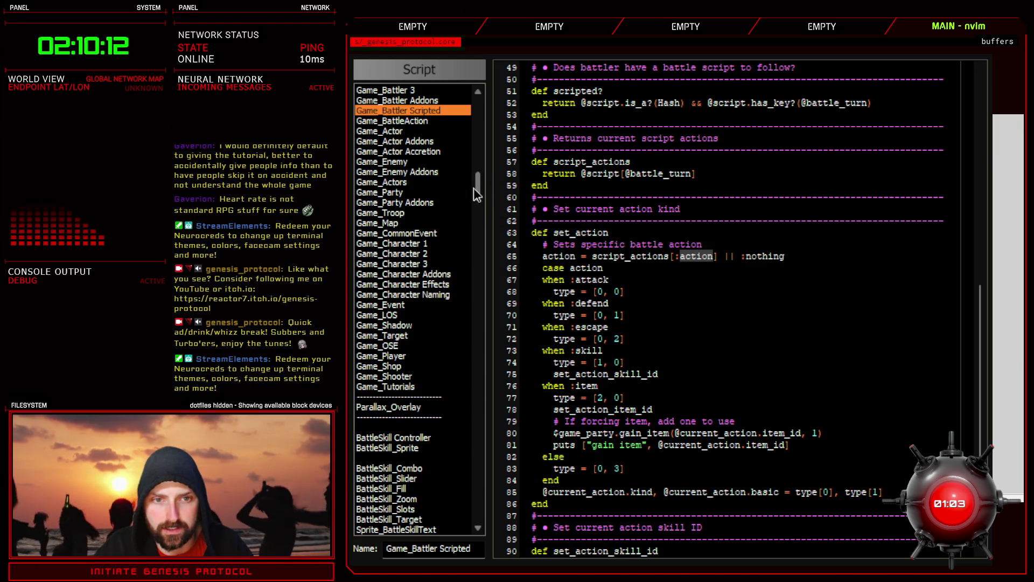
drag(478, 192, 481, 134)
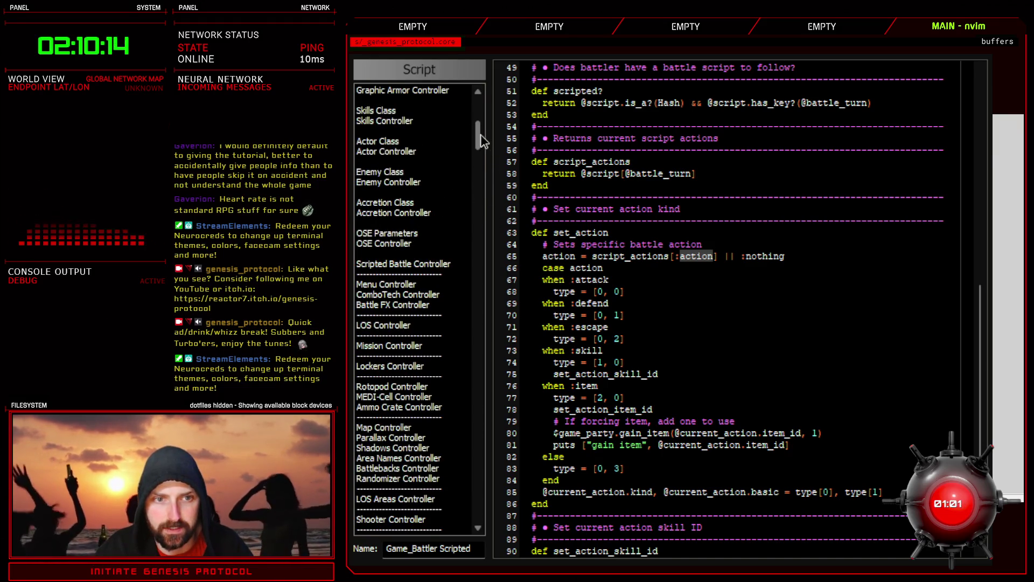
Check the :item action on line 35 of Scripted Battle Controller, then return to Game_Battler Scripted.
click(403, 264)
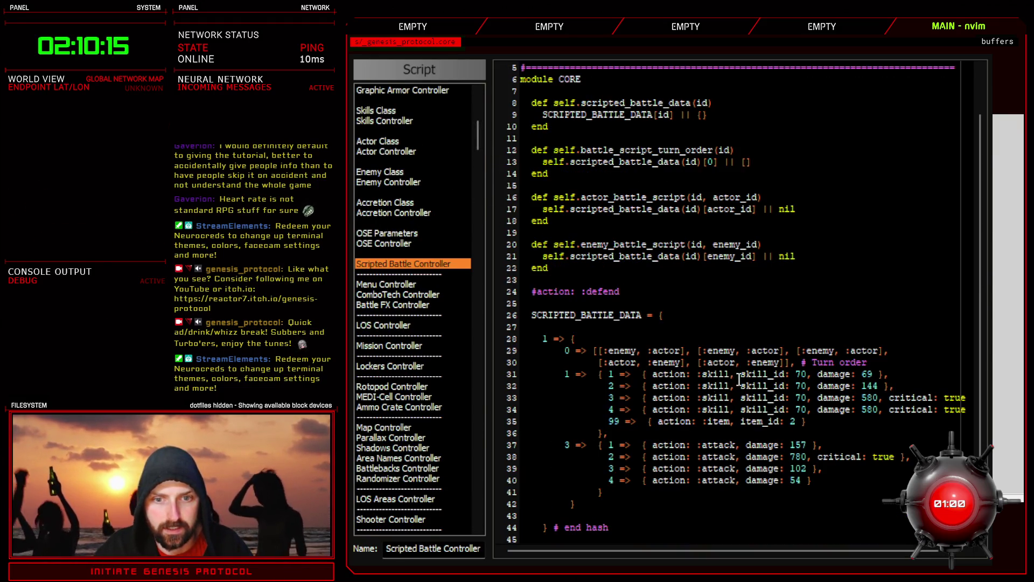
drag(659, 421, 713, 421)
click(703, 422)
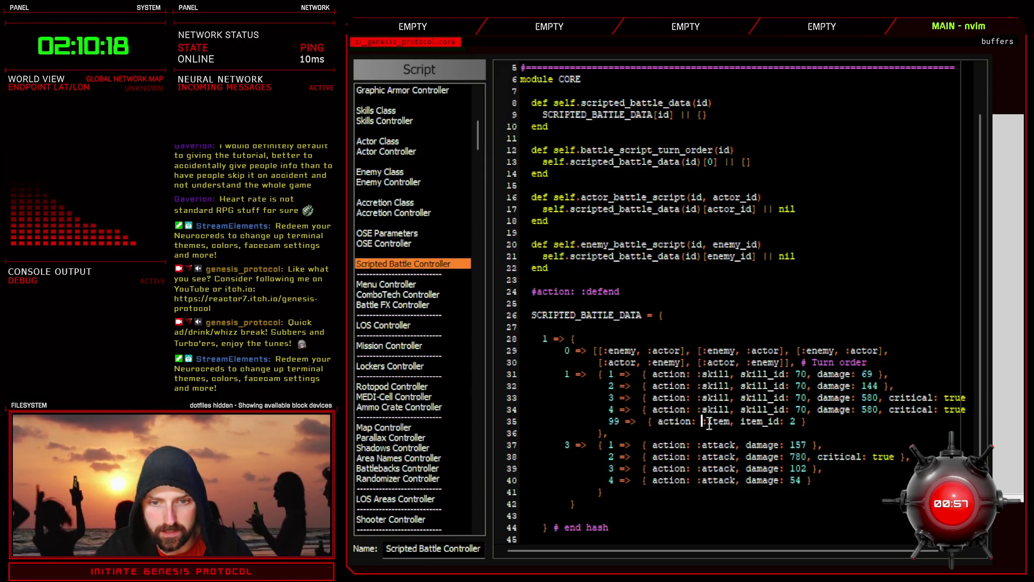
double_click(715, 421)
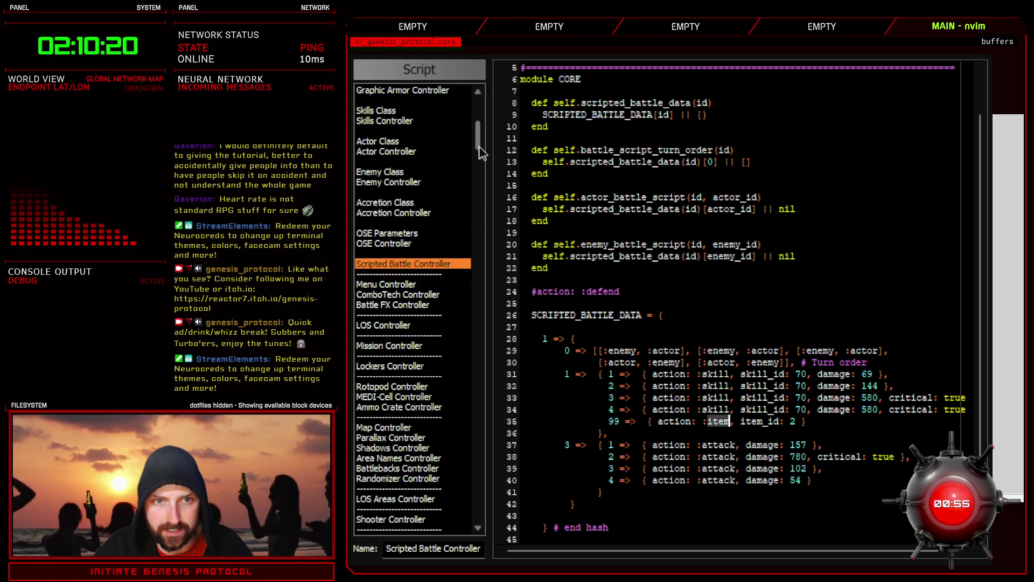
mouse_move(482, 152)
mouse_down()
mouse_move(474, 280)
mouse_move(472, 165)
mouse_move(473, 178)
mouse_up()
click(439, 273)
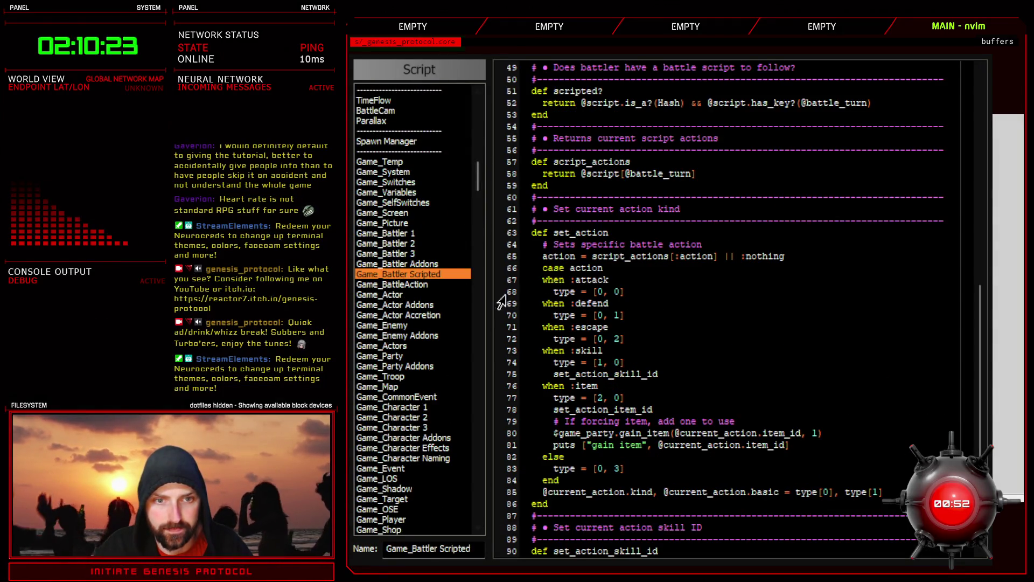
Review the :item handling on lines 76–81, including the gain_item and puts lines.
double_click(584, 386)
mouse_move(551, 398)
mouse_down()
mouse_move(630, 398)
mouse_move(797, 445)
mouse_up()
click(821, 447)
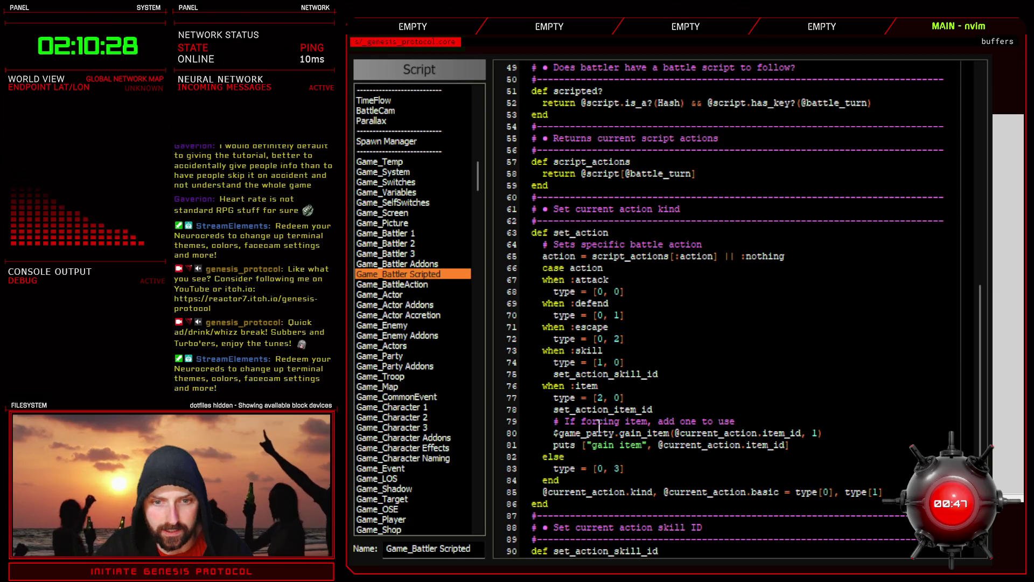
drag(554, 433, 803, 440)
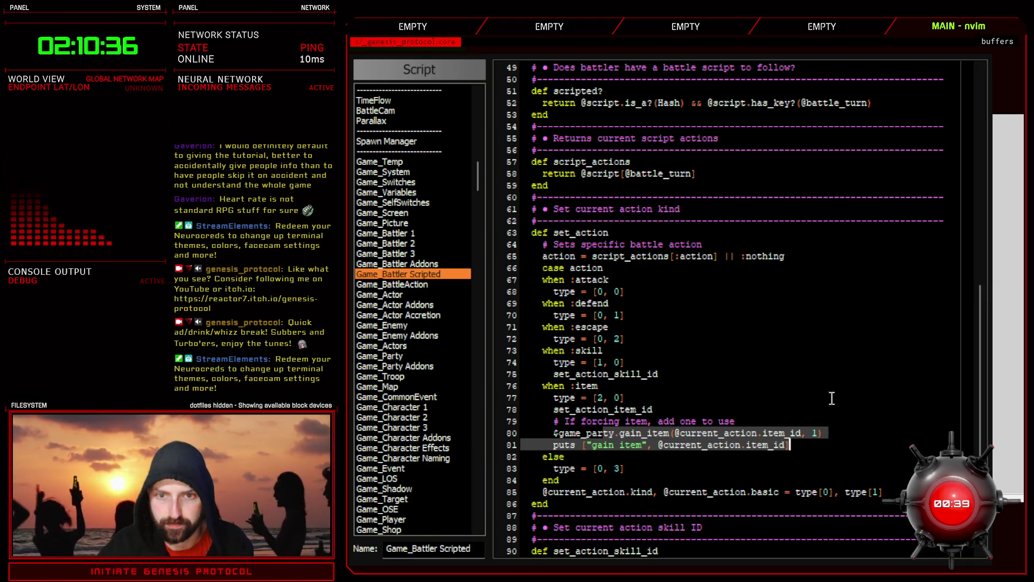
Insert 'puts action' as line 66 under the action lookup, fix the 'piuts' typo, and close the editor.
click(801, 260)
key(o)
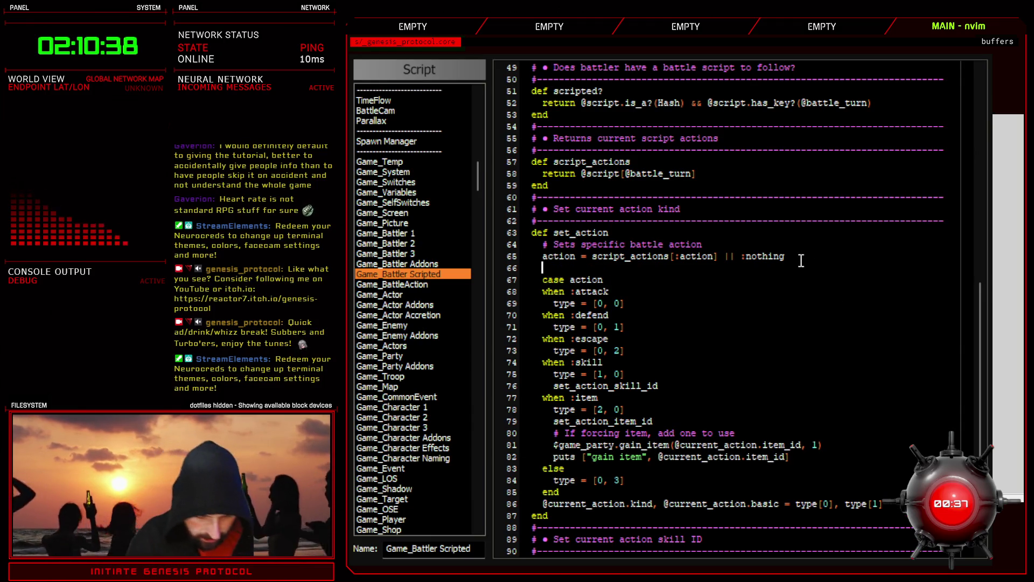
text(ction)
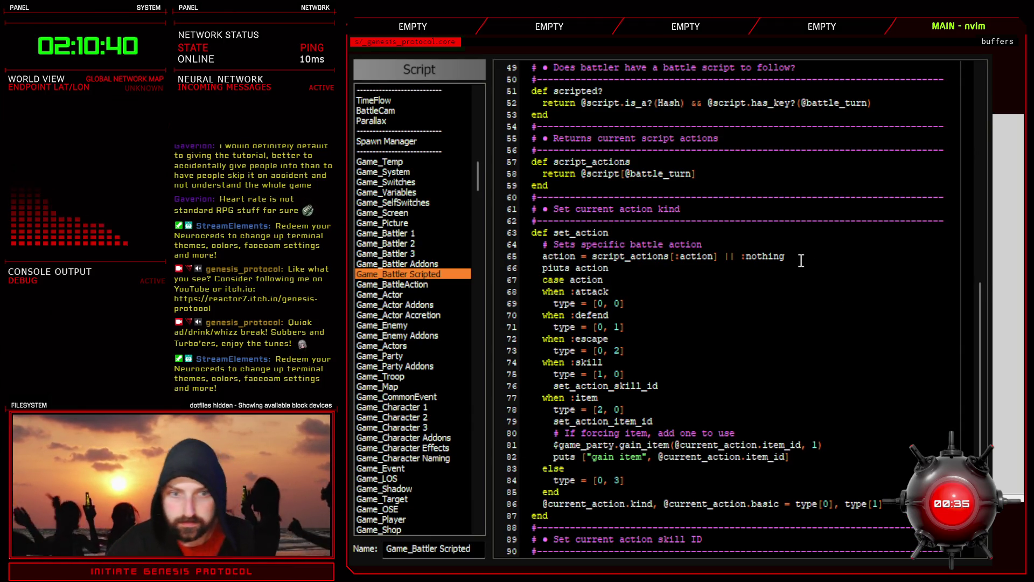
click(555, 268)
key(BackSpace)
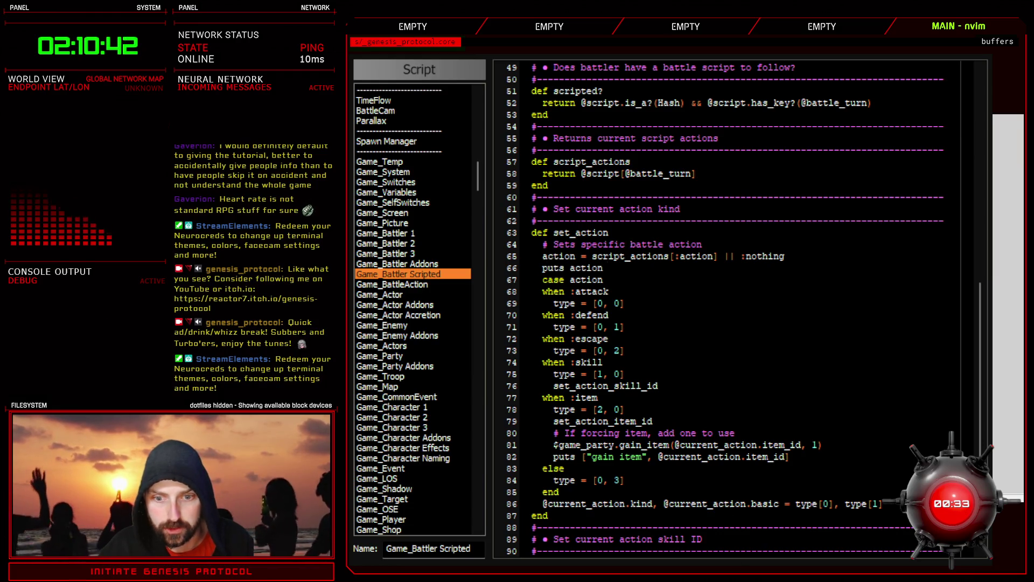
key(Escape)
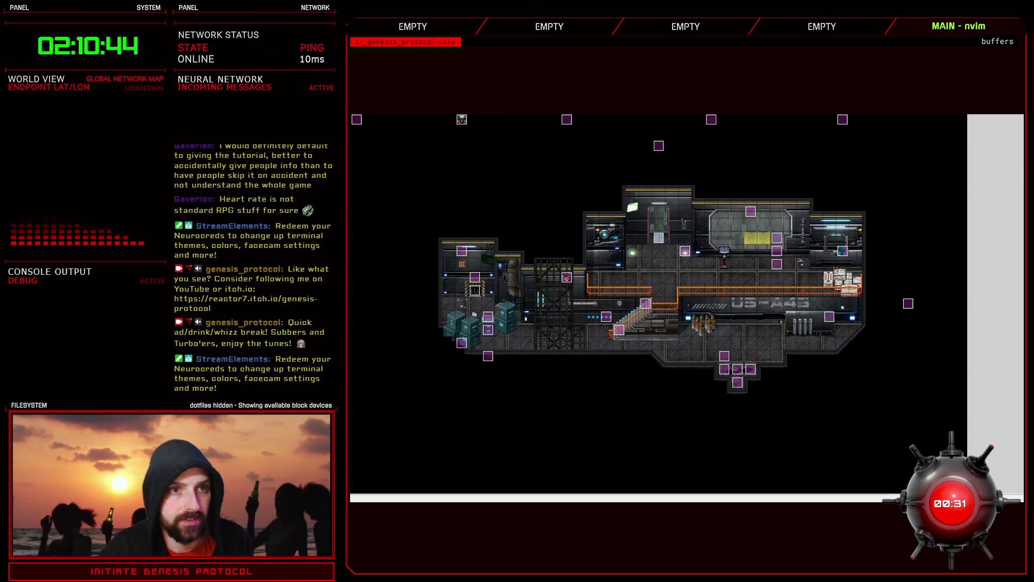
Battle-test troop CC-Adjunct I from Troops, accept the tutorial offer, and choose Fight for the first turn.
key(F9)
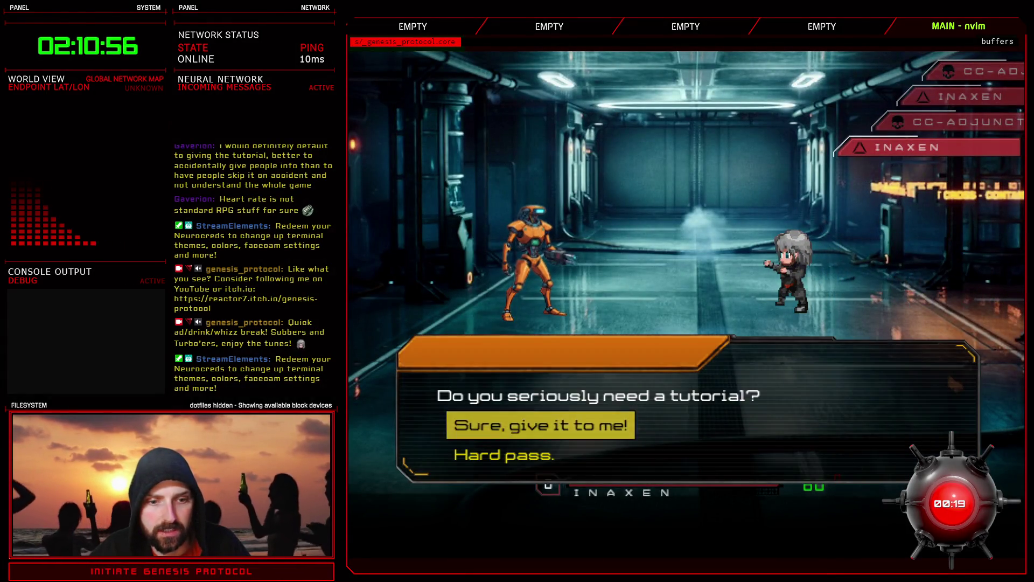
key(Return)
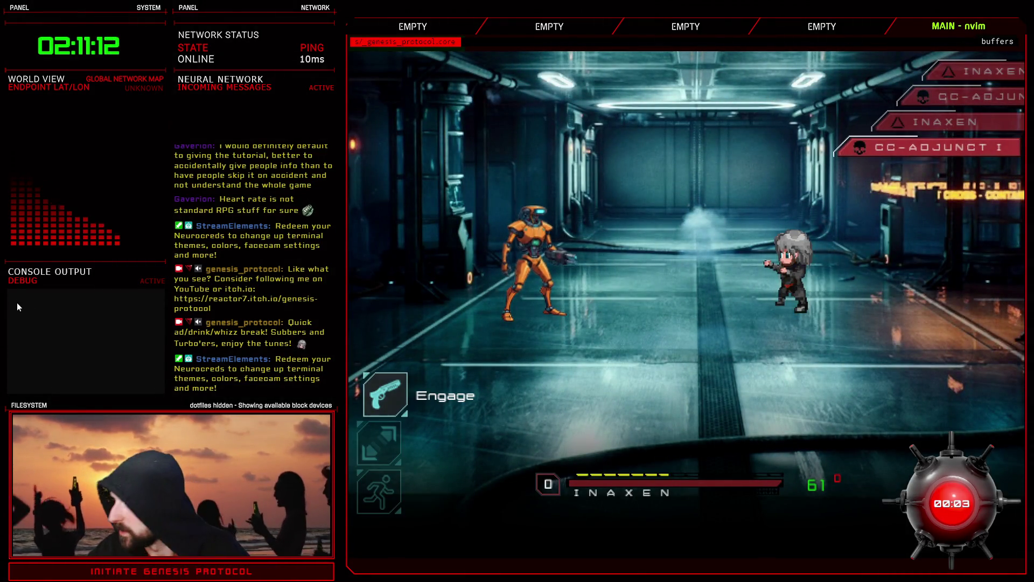
key(Return)
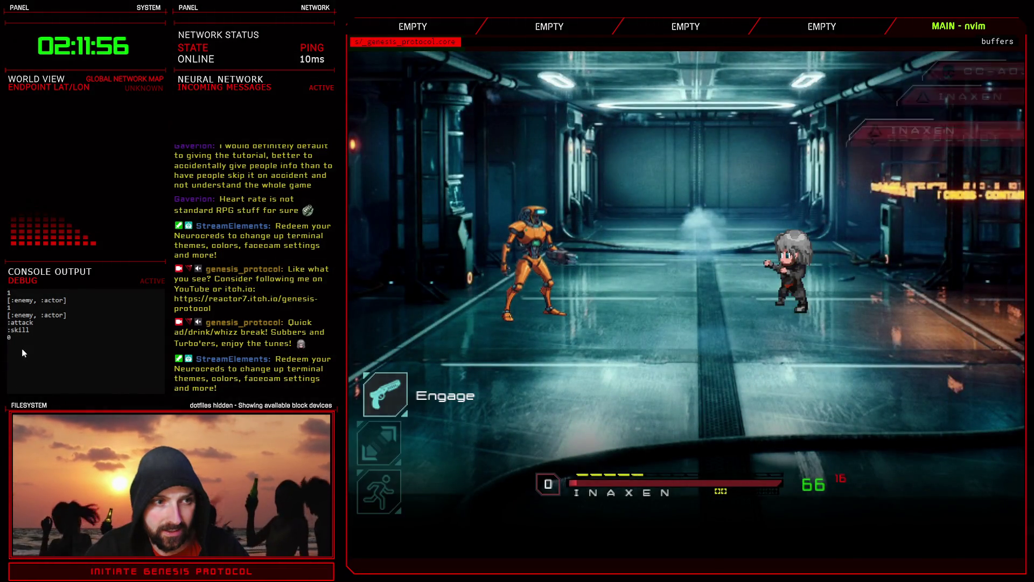
Hit the robot with a fist attack and dismiss the Recovery and Danger Zone tutorial texts.
key(Return)
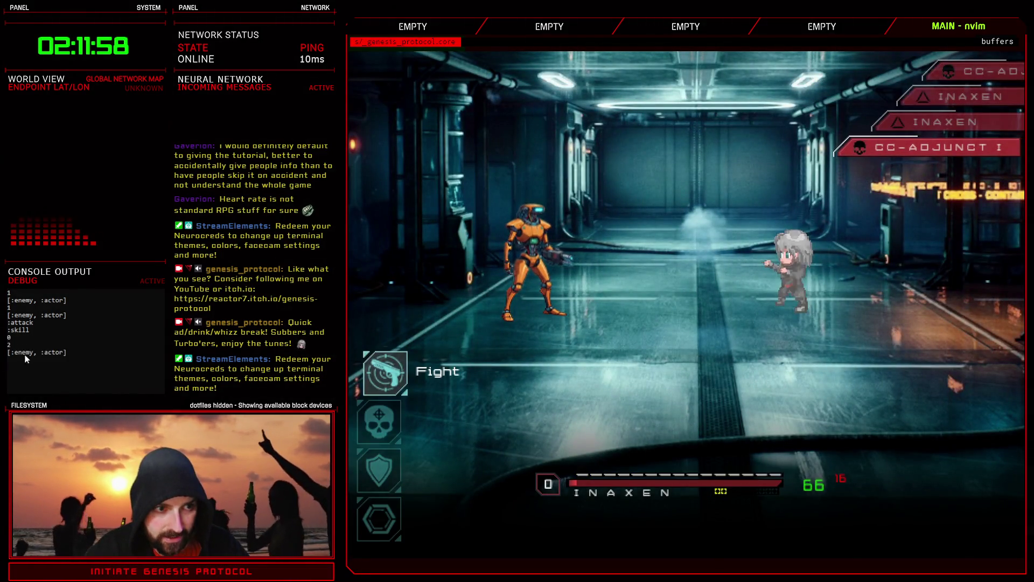
key(Return)
key(Return)
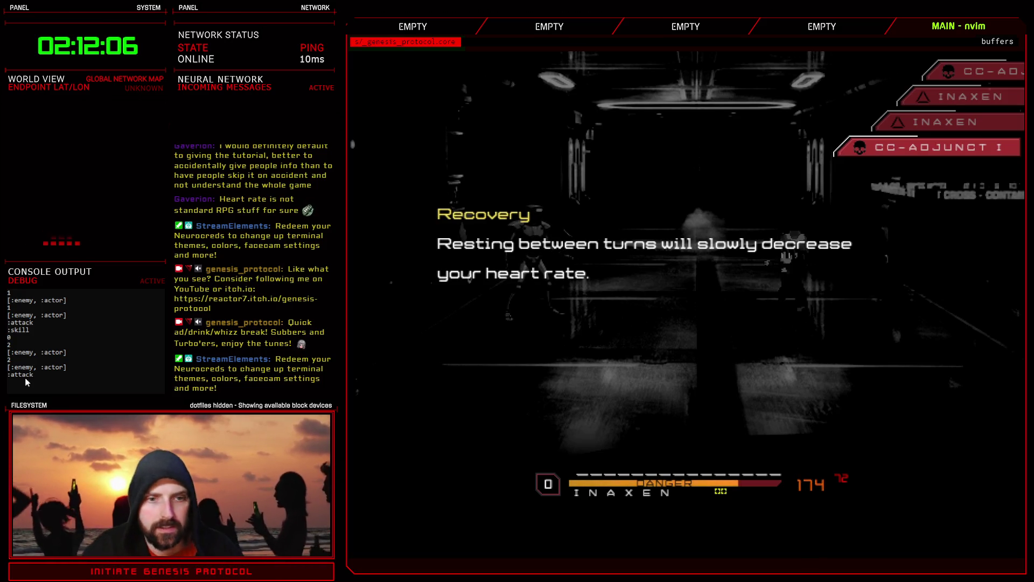
key(Return)
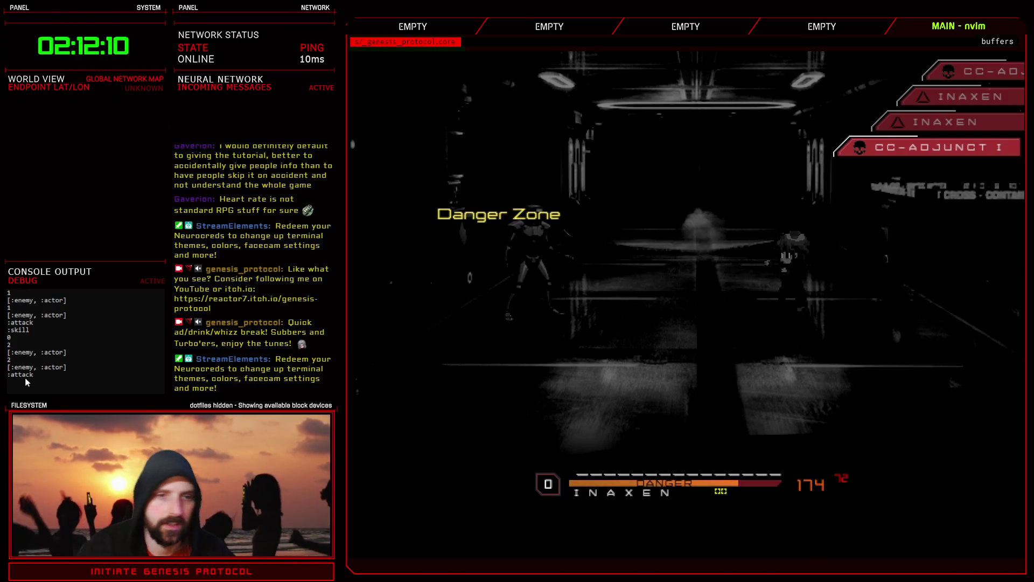
key(Return)
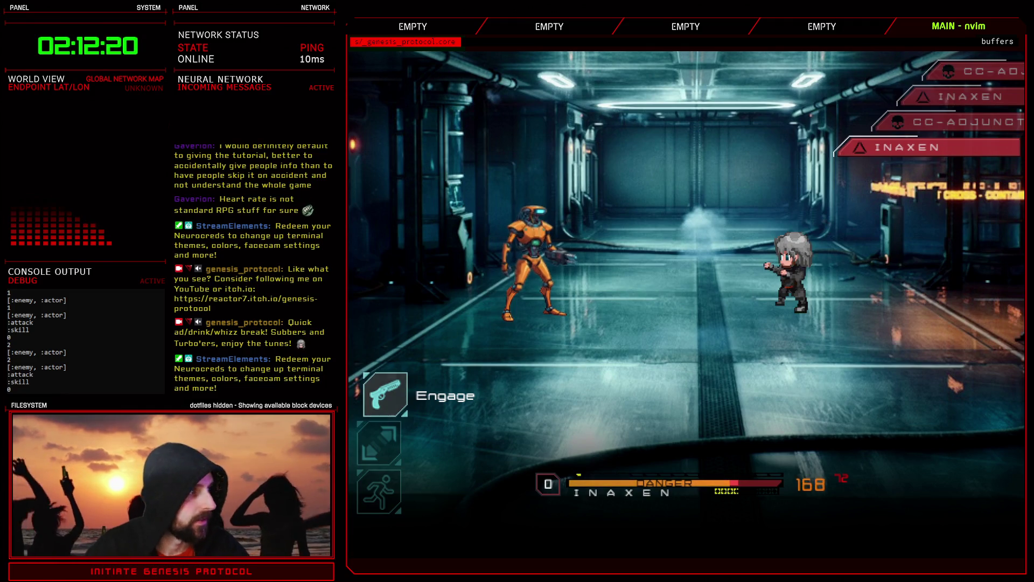
Use a D-Tablet from Item, land the finishing attack on the robot, and end the battle test.
key(Return)
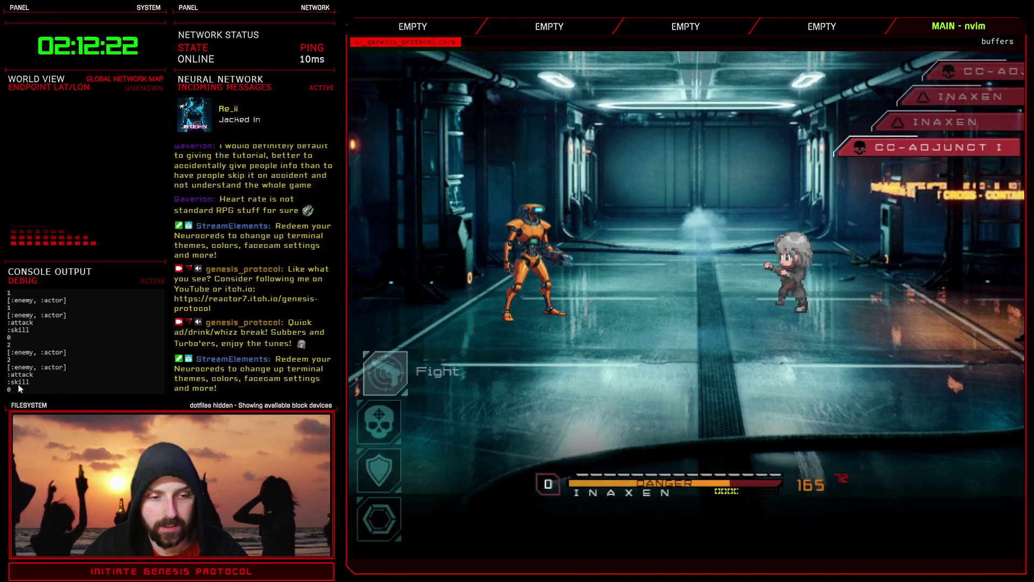
key(Down)
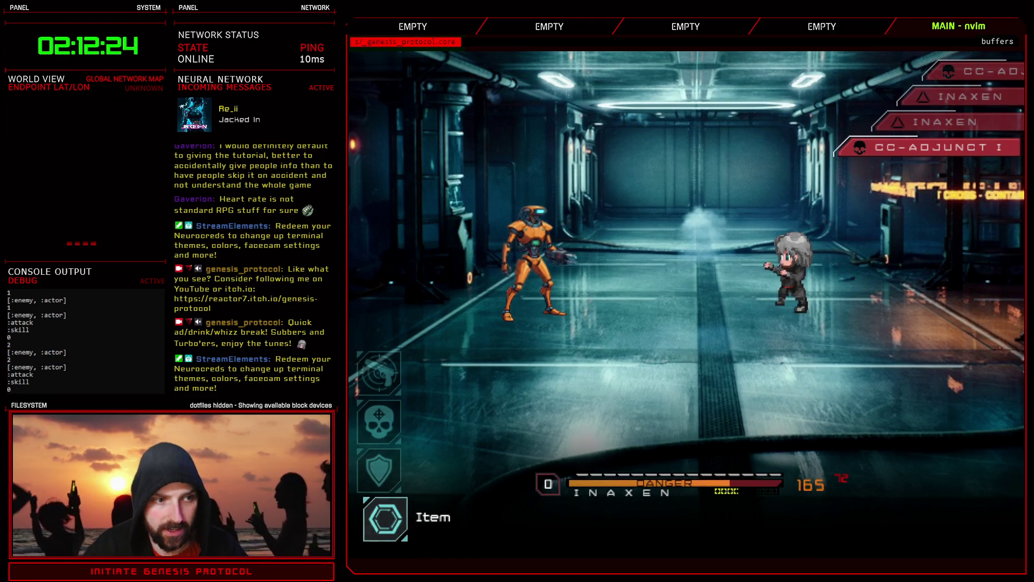
key(Return)
key(Return)
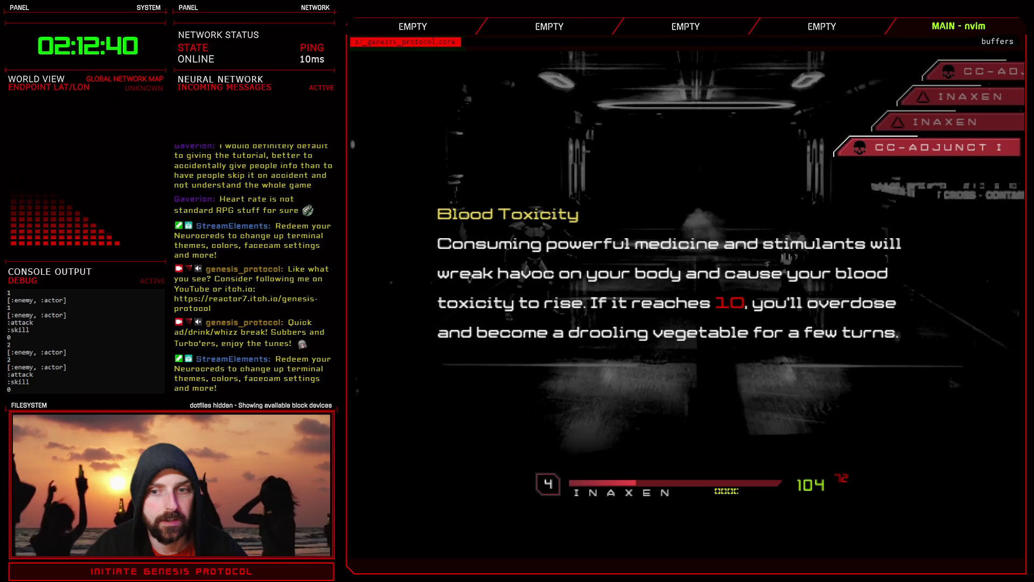
key(Return)
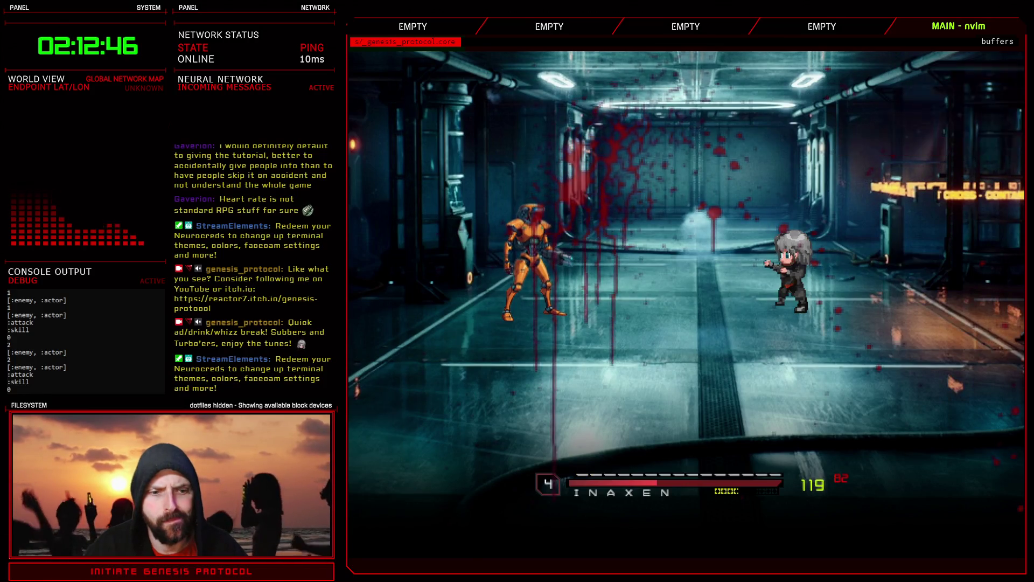
key(Return)
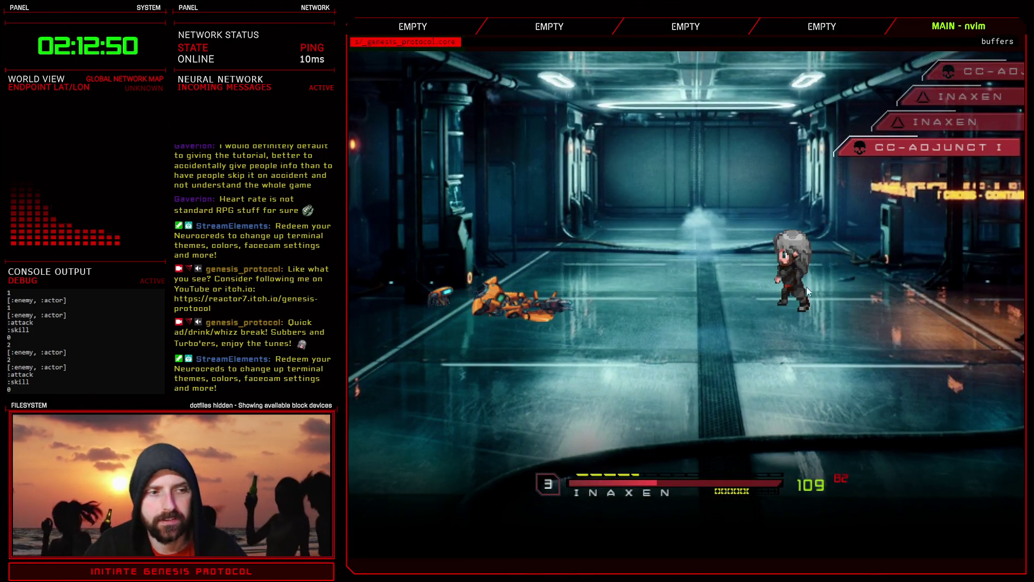
key(Return)
key(Return)
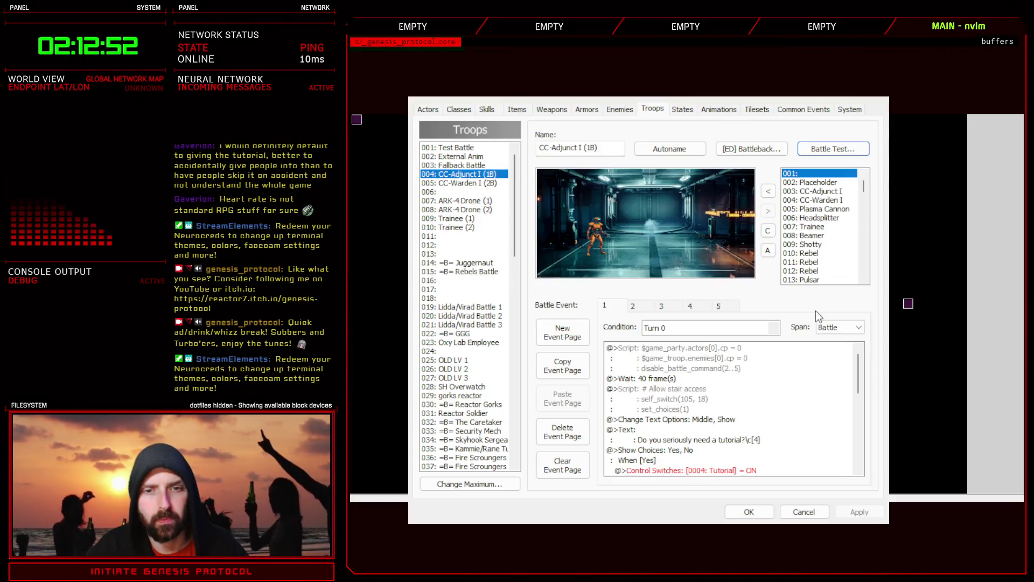
Inspect the swap_script_actions call on page 1 and disable_battle_command on page 5, then click OK.
scroll(722, 423, down, 2)
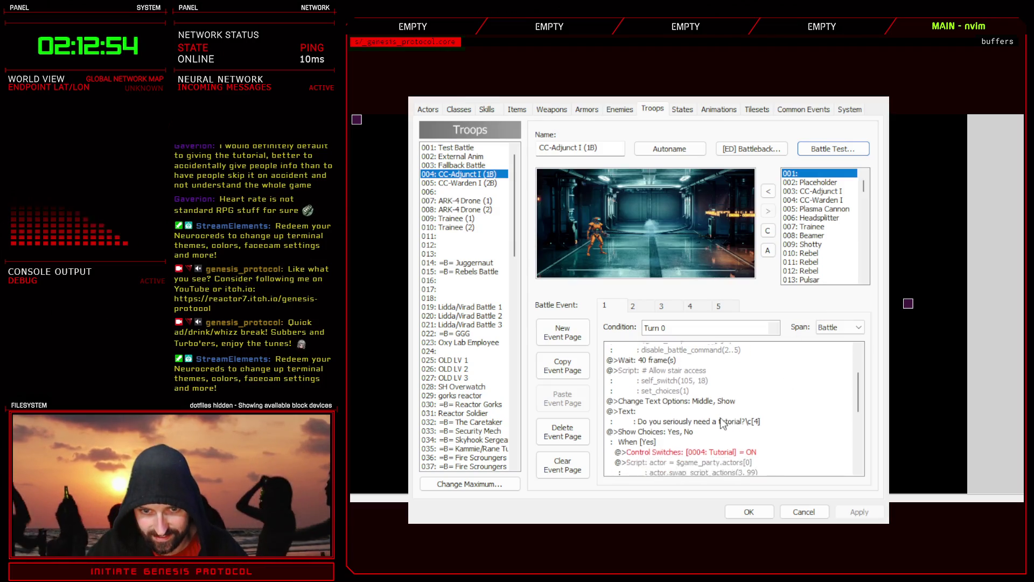
click(722, 423)
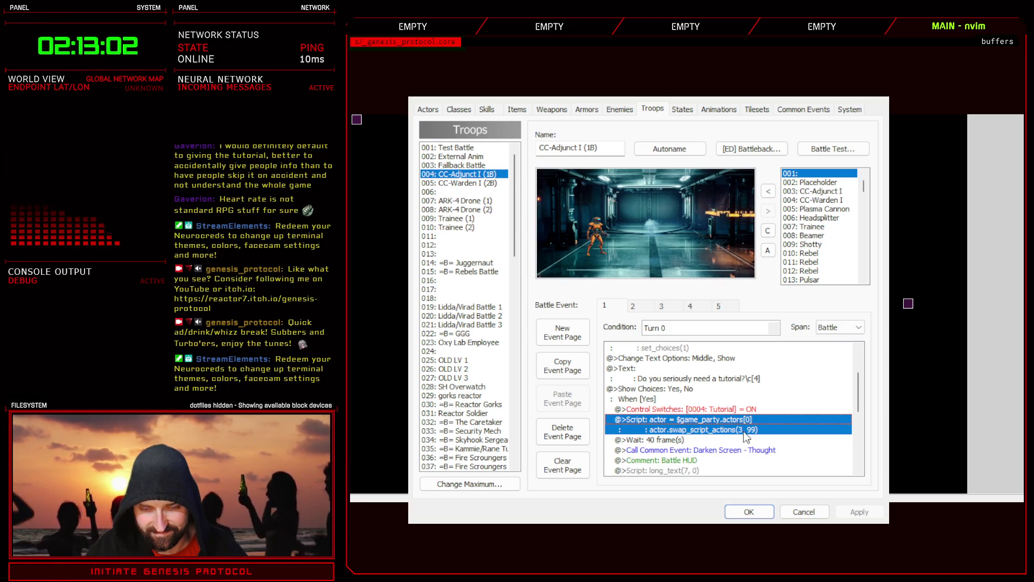
click(735, 309)
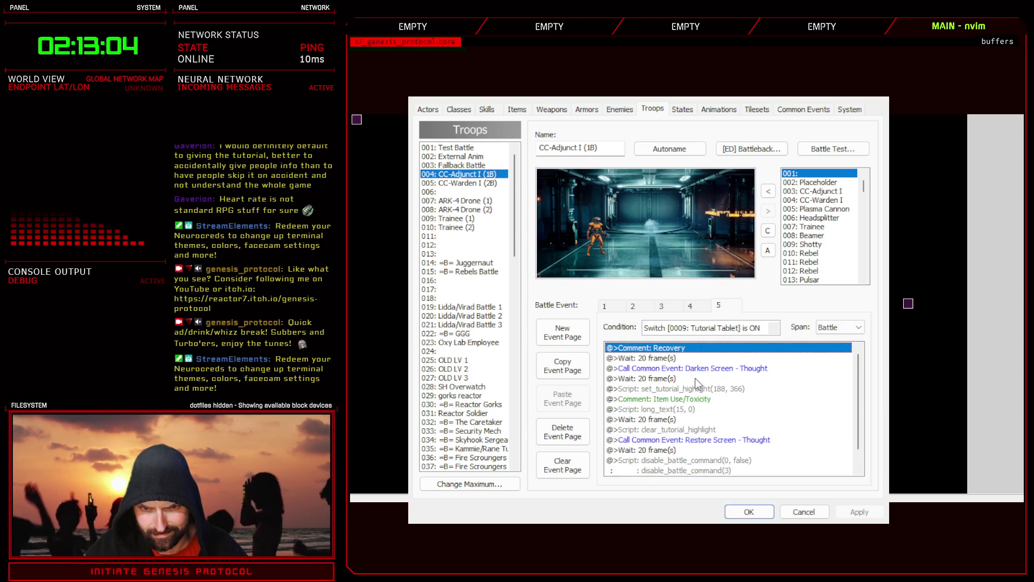
scroll(698, 384, down, 1)
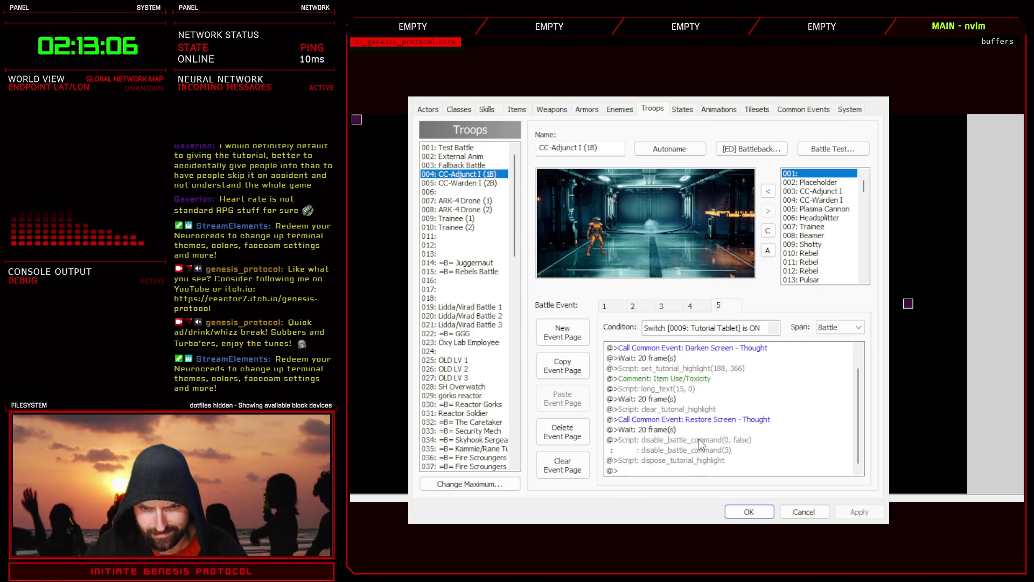
click(720, 447)
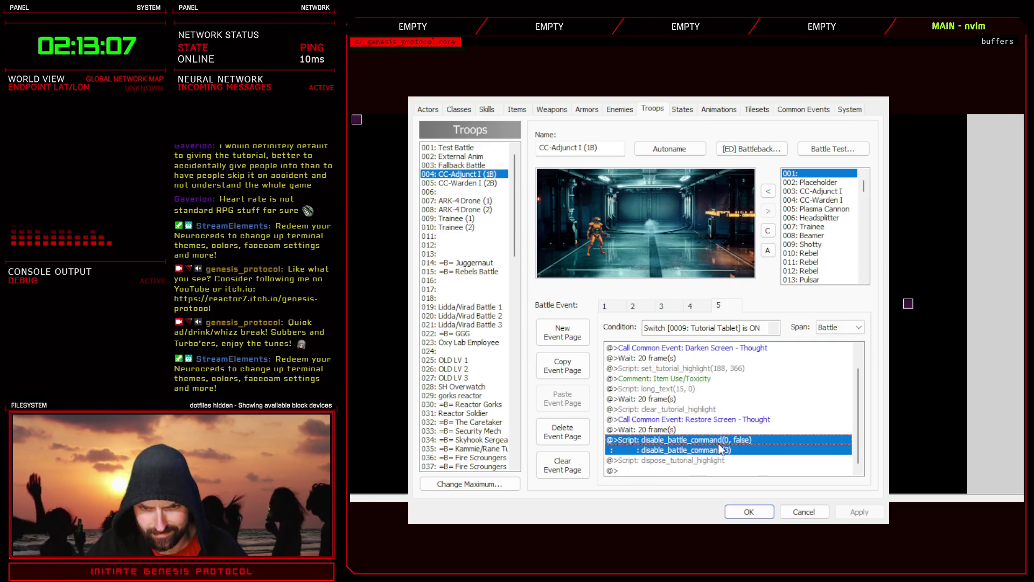
click(749, 511)
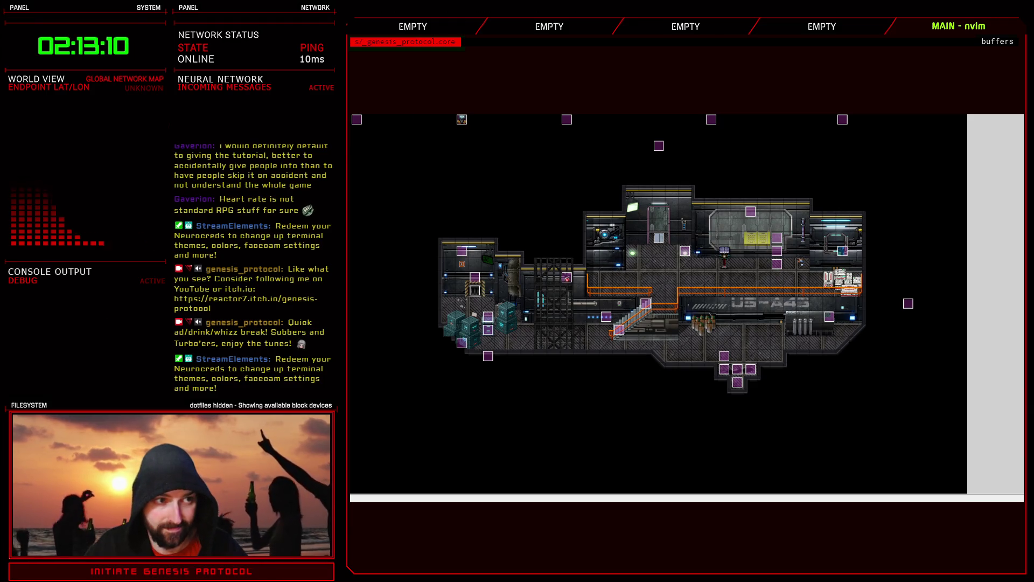